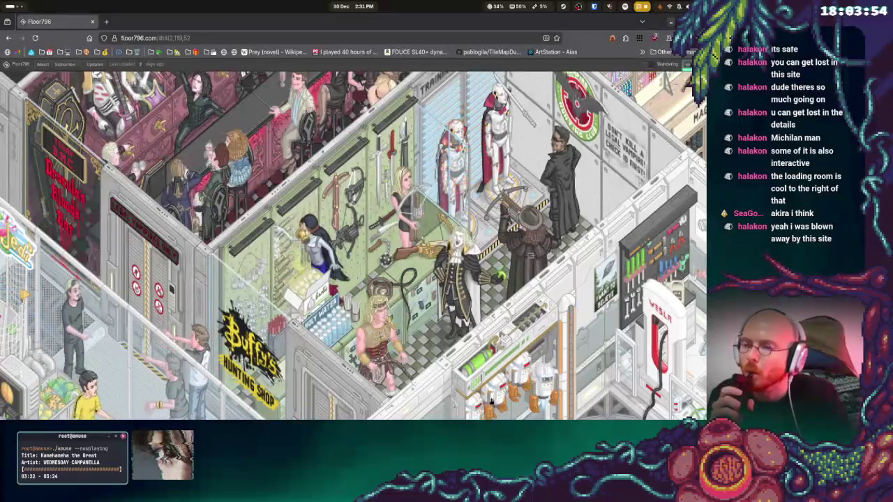
# Pan around the rooms of the Floor796 map, then close the Firefox window
pyautogui.scroll(-3, 492, 405)
pyautogui.hscroll(-3, 488, 335)
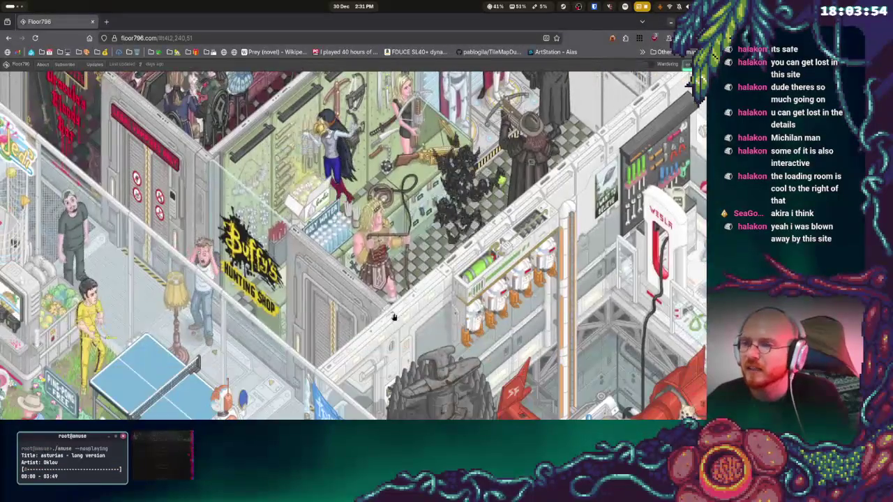
pyautogui.scroll(3, 499, 201)
pyautogui.hscroll(2, 443, 191)
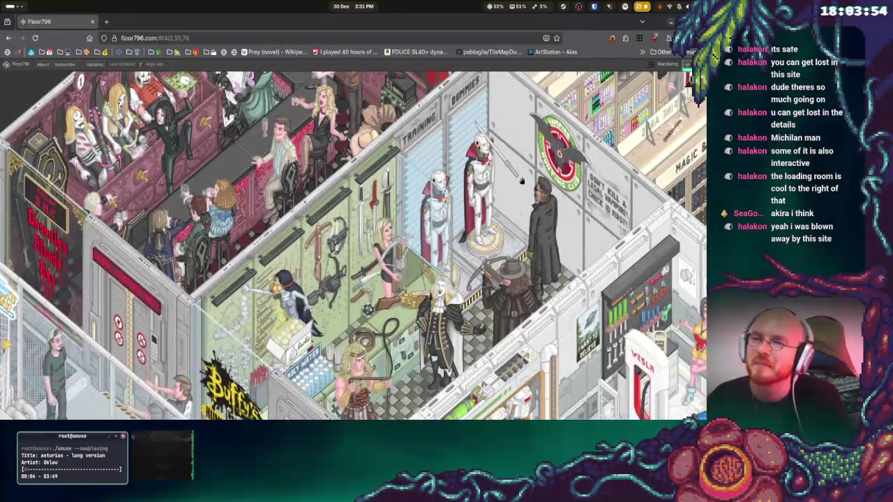
pyautogui.scroll(-3, 373, 332)
pyautogui.hscroll(-3, 428, 236)
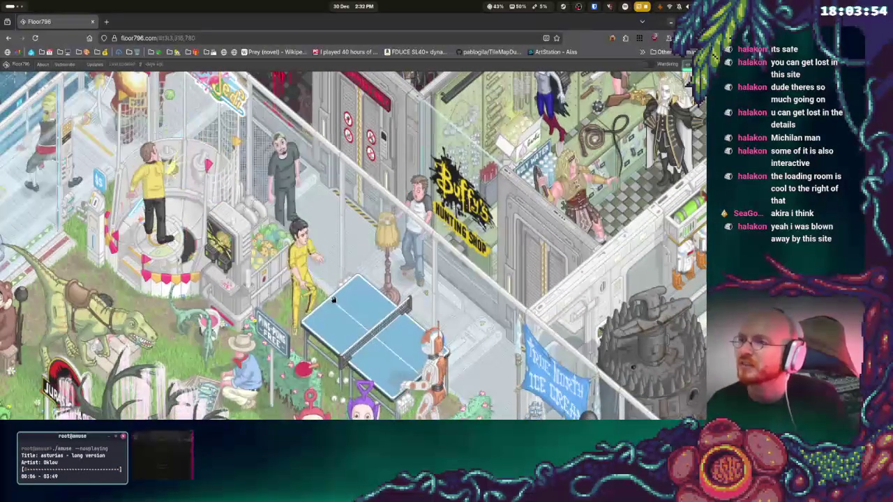
pyautogui.scroll(2, 346, 227)
pyautogui.hscroll(-2, 330, 194)
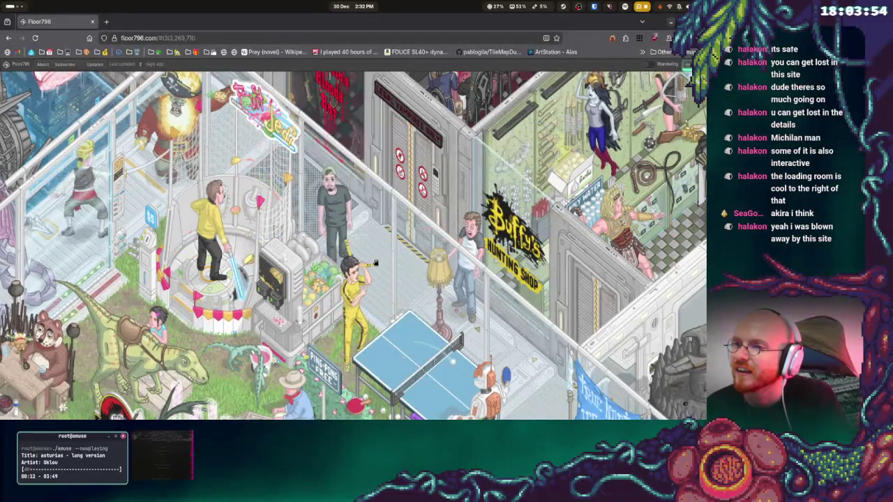
pyautogui.scroll(-3, 391, 275)
pyautogui.hscroll(-3, 391, 275)
pyautogui.scroll(-5, 404, 285)
pyautogui.hscroll(-3, 403, 285)
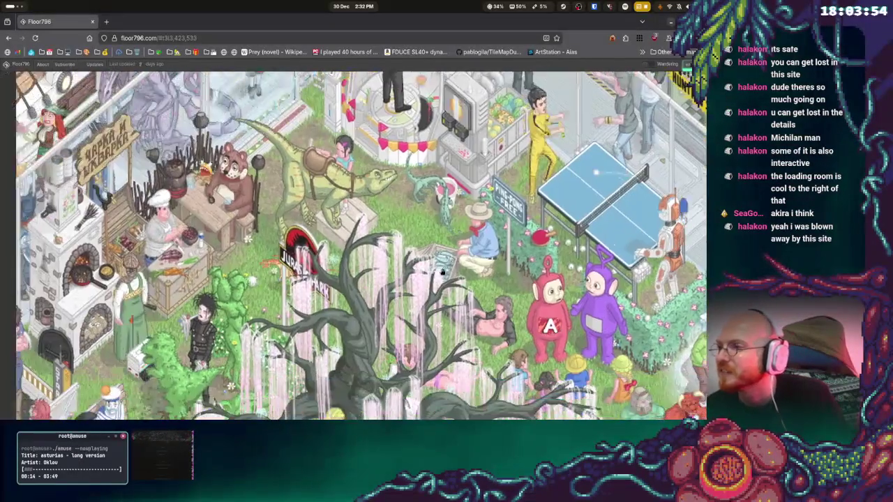
pyautogui.scroll(-3, 453, 280)
pyautogui.hscroll(-3, 452, 280)
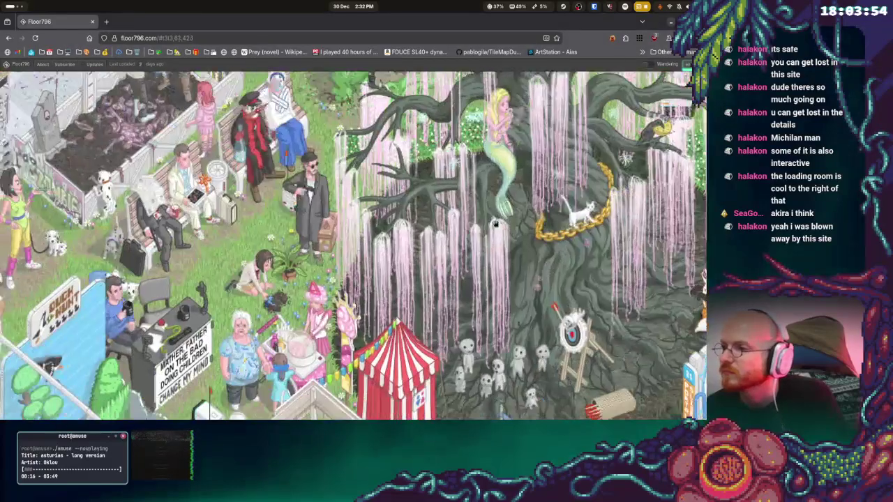
pyautogui.scroll(-3, 387, 330)
pyautogui.hscroll(-2, 387, 330)
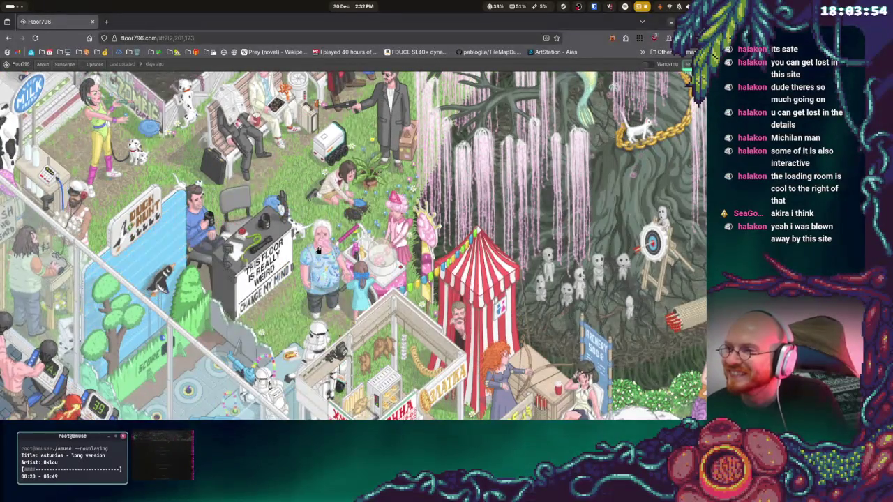
pyautogui.scroll(-5, 377, 399)
pyautogui.hscroll(-4, 377, 399)
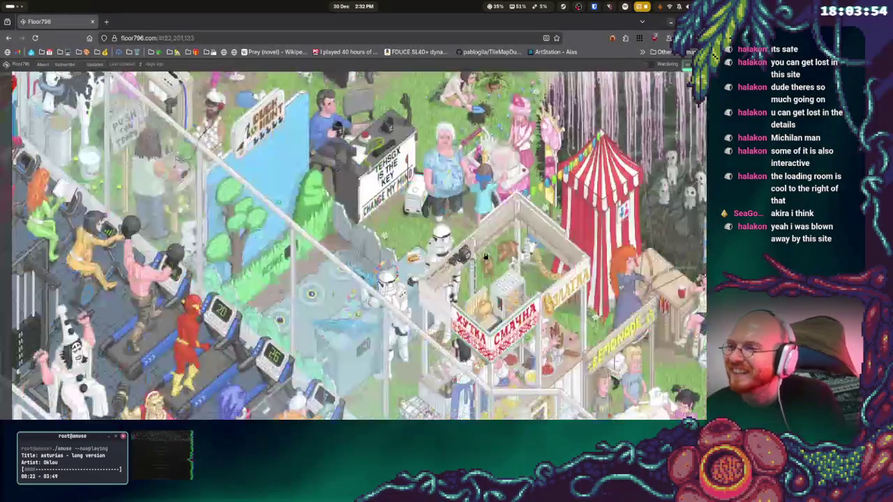
pyautogui.hscroll(-4, 422, 309)
pyautogui.scroll(2, 433, 321)
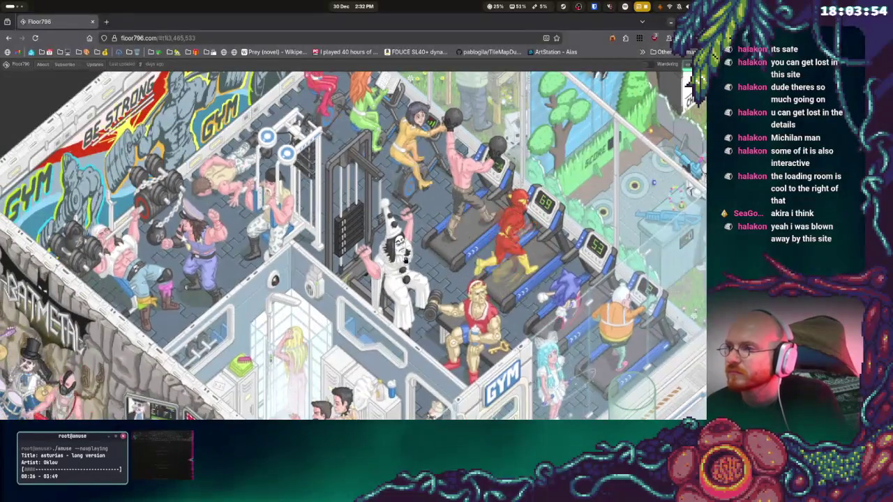
pyautogui.scroll(3, 426, 317)
pyautogui.hscroll(-2, 418, 310)
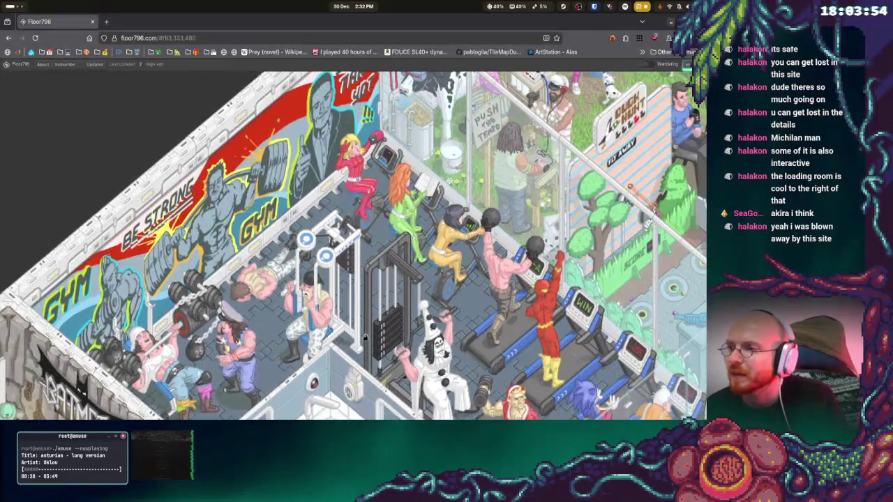
pyautogui.scroll(-3, 399, 293)
pyautogui.hscroll(2, 397, 285)
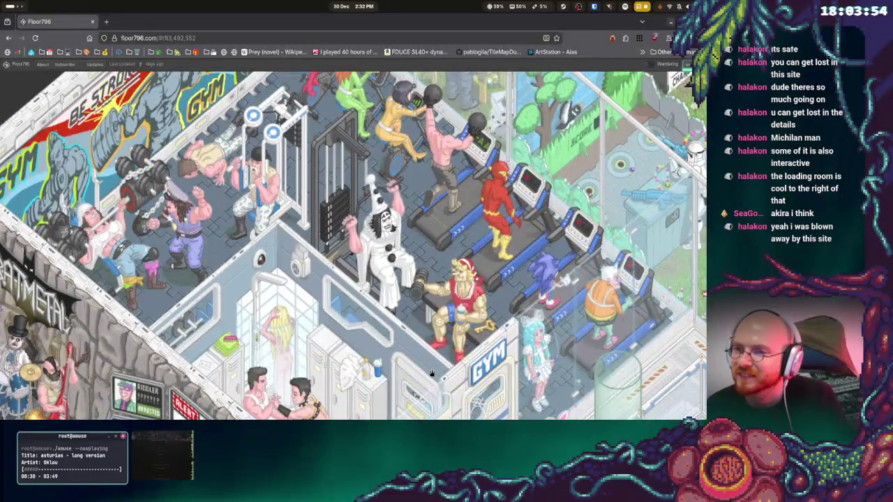
pyautogui.scroll(-3, 377, 272)
pyautogui.hscroll(3, 377, 272)
pyautogui.hscroll(2, 292, 249)
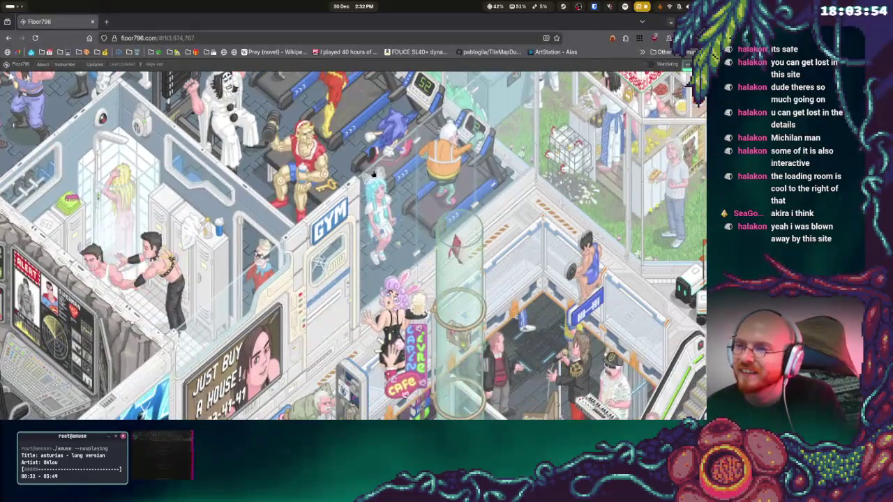
pyautogui.scroll(5, 307, 231)
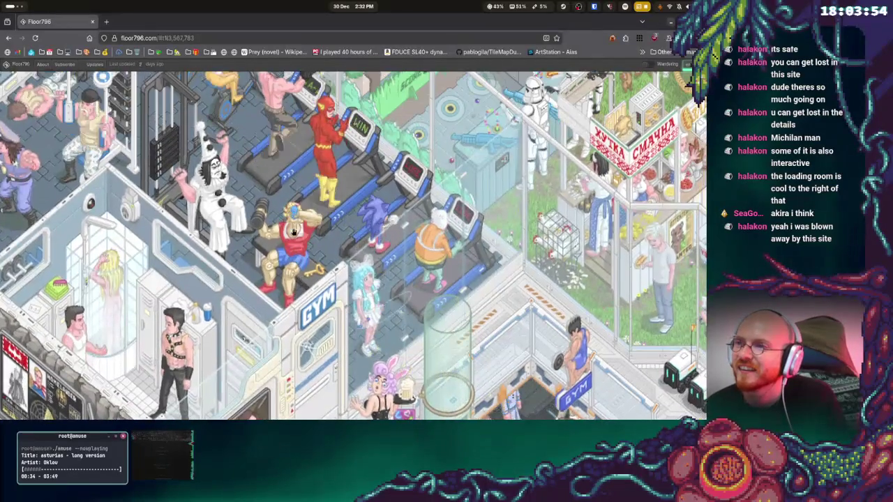
pyautogui.hscroll(-3, 318, 252)
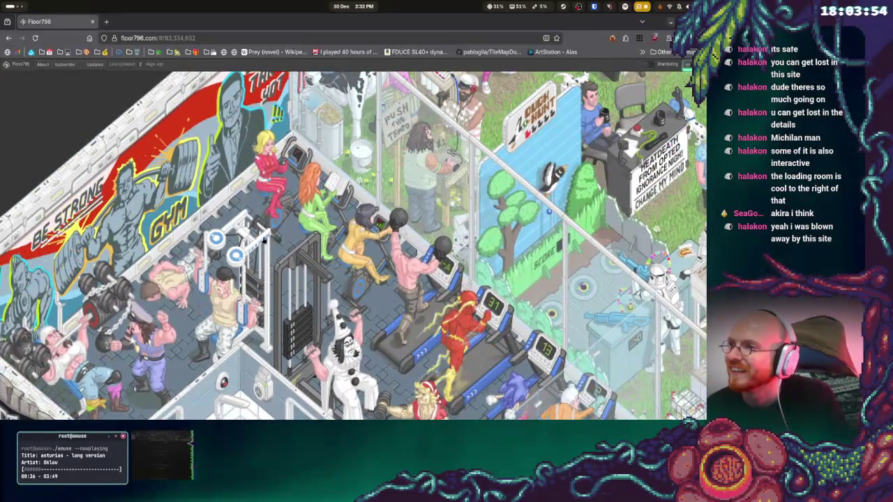
pyautogui.hscroll(-2, 318, 230)
pyautogui.scroll(-1, 318, 230)
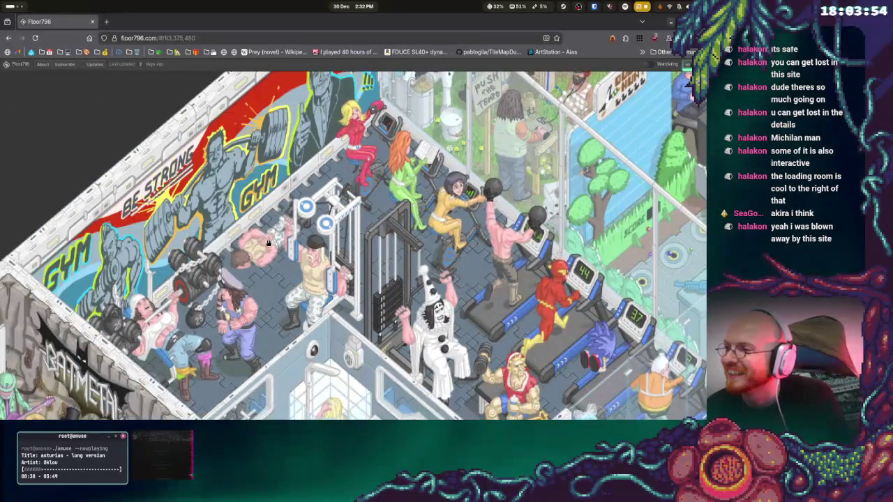
pyautogui.hscroll(3, 290, 153)
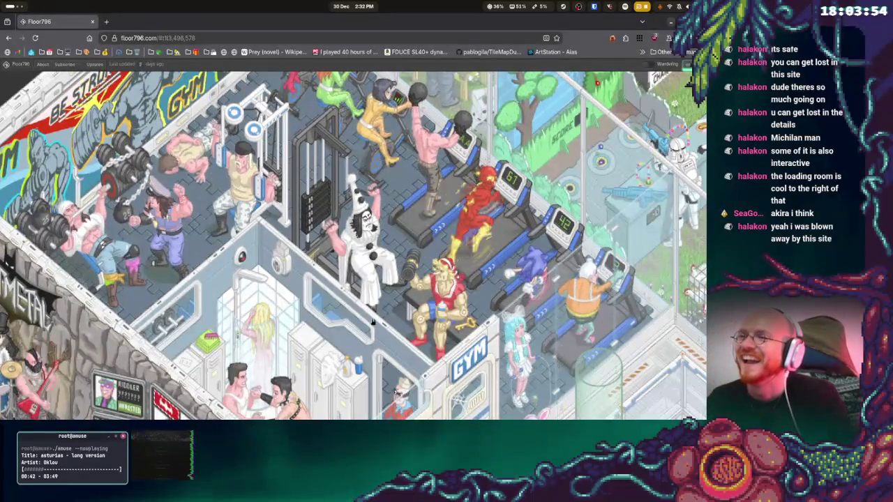
pyautogui.scroll(-3, 365, 332)
pyautogui.hscroll(3, 365, 332)
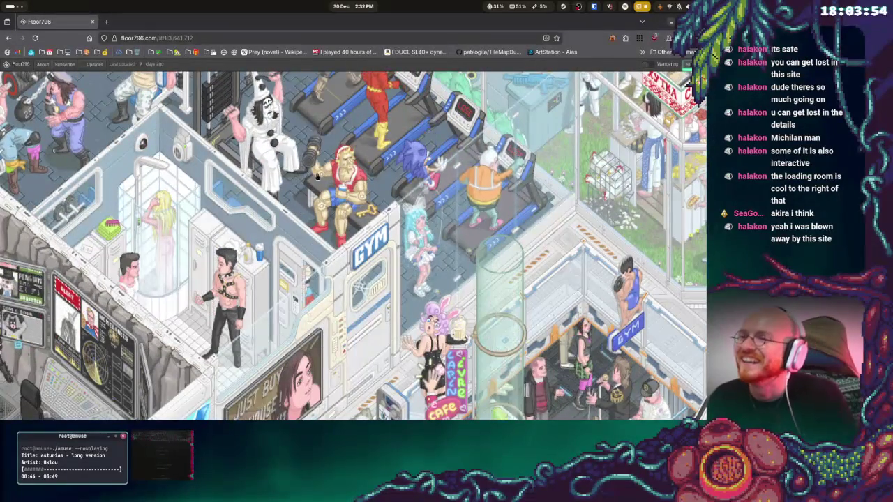
pyautogui.scroll(2, 362, 219)
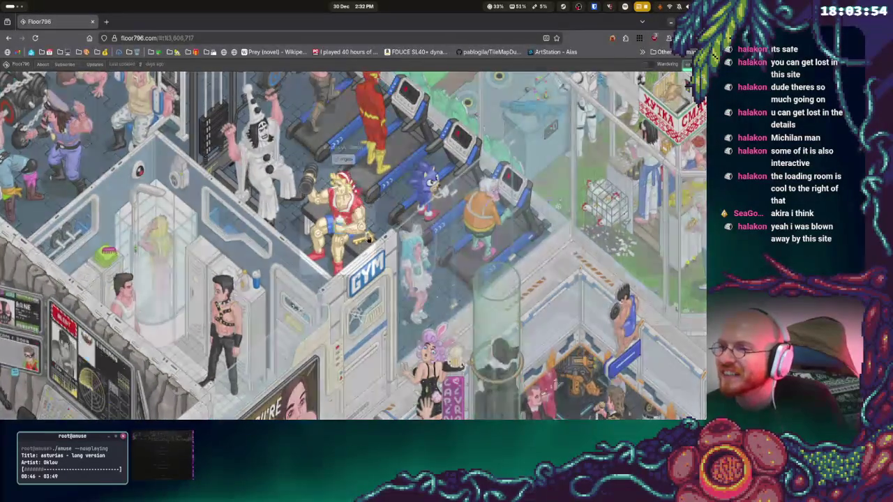
pyautogui.scroll(-3, 376, 261)
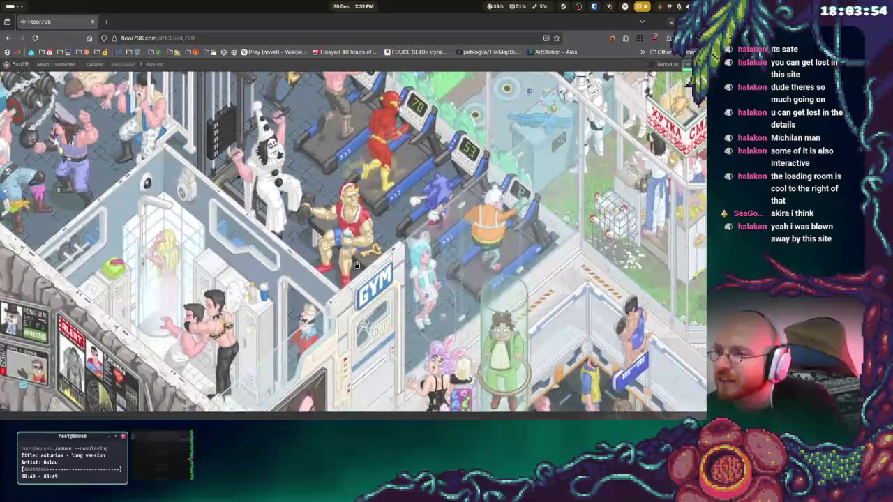
pyautogui.hscroll(-2, 249, 268)
pyautogui.hscroll(-3, 249, 268)
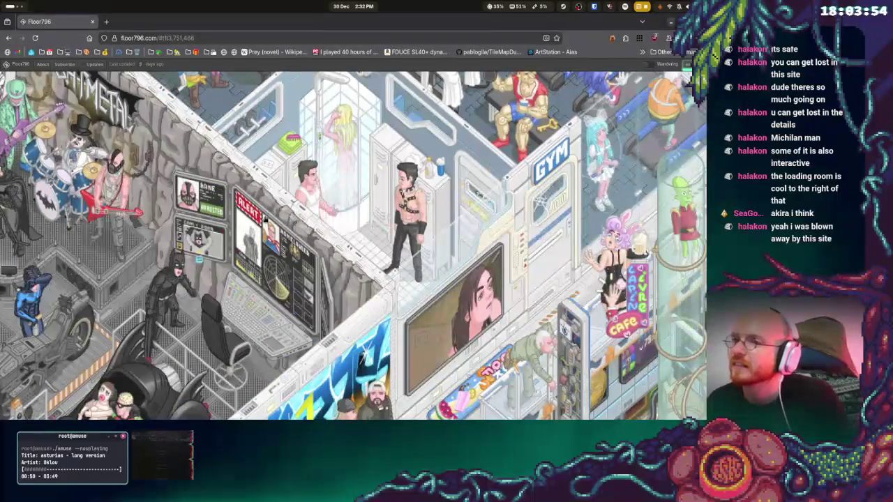
pyautogui.scroll(-5, 342, 331)
pyautogui.hscroll(-2, 341, 330)
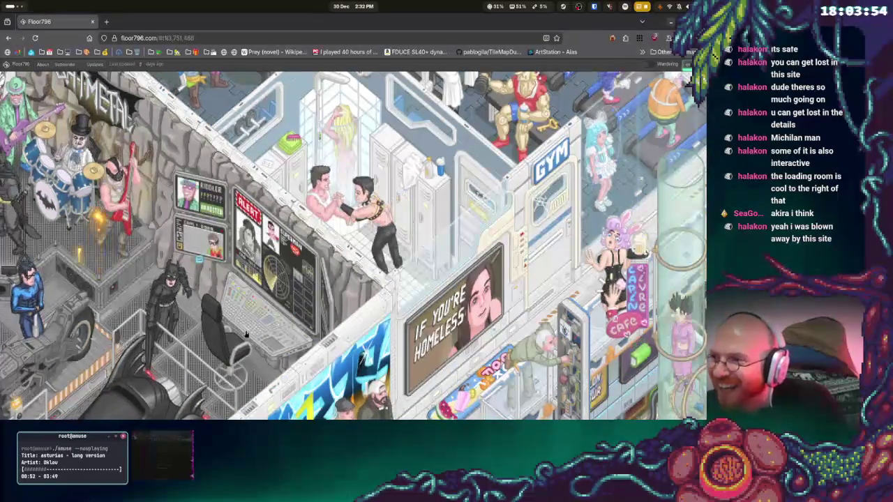
pyautogui.scroll(5, 295, 232)
pyautogui.hscroll(-5, 295, 232)
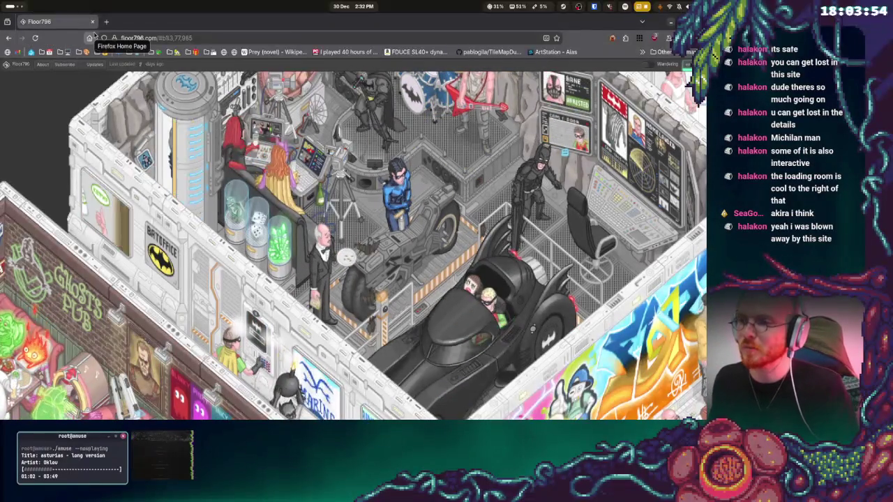
pyautogui.moveTo(28, 245)
pyautogui.mouseDown()
pyautogui.moveTo(141, 185)
pyautogui.moveTo(206, 184)
pyautogui.moveTo(276, 150)
pyautogui.mouseUp()
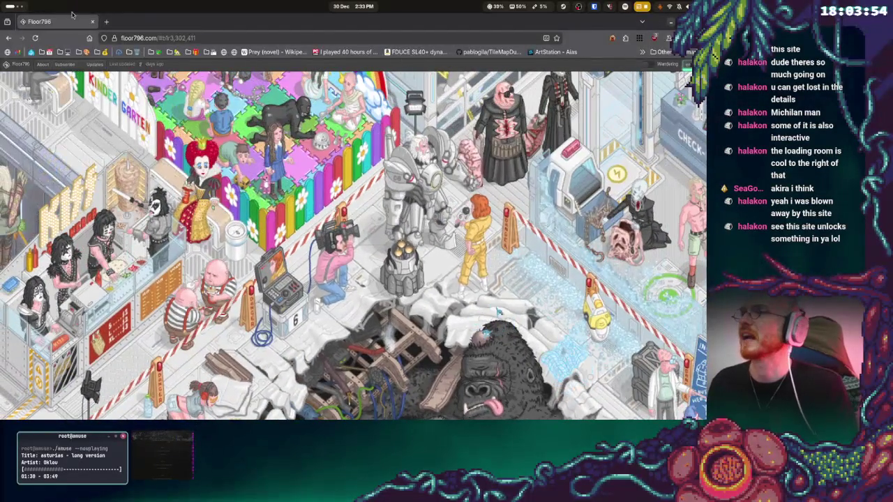
pyautogui.click(92, 22)
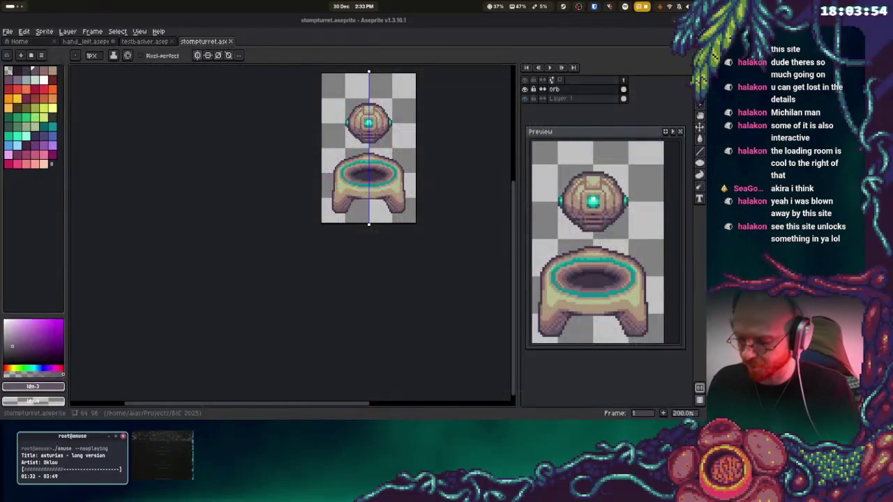
pyautogui.press('super')
pyautogui.press('super')
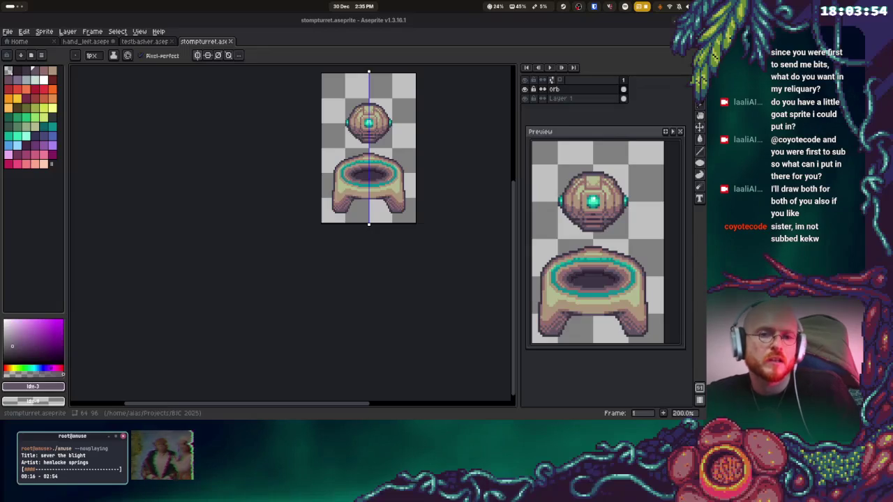
# Sample the bowl's tan colour and paint tan pixels on the bowl and base upper rims
pyautogui.moveTo(429, 110); pyautogui.dragTo(376, 157)
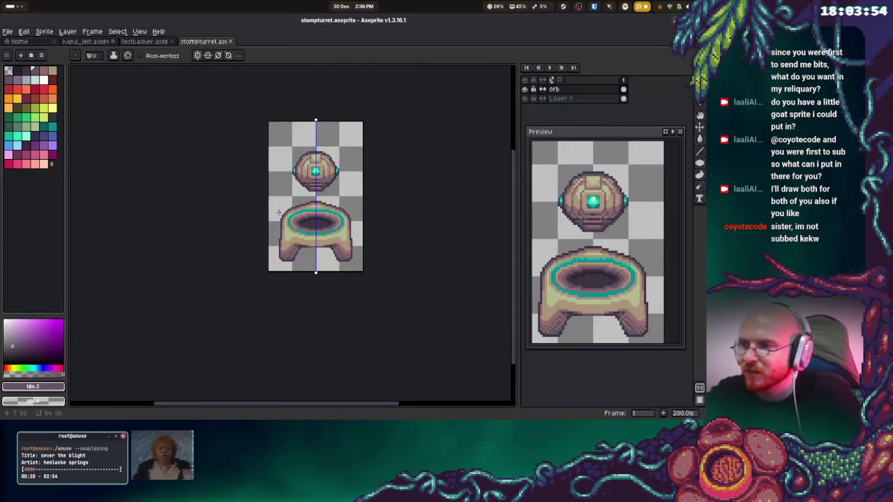
pyautogui.scroll(6, 338, 189)
pyautogui.moveTo(338, 188); pyautogui.dragTo(349, 178)
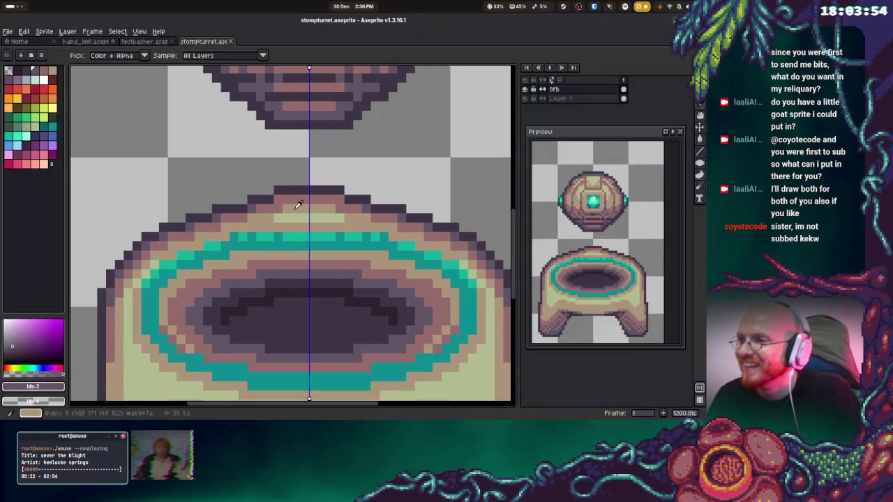
pyautogui.keyDown('alt'); pyautogui.click(295, 201); pyautogui.keyUp('alt')
pyautogui.click(316, 201)
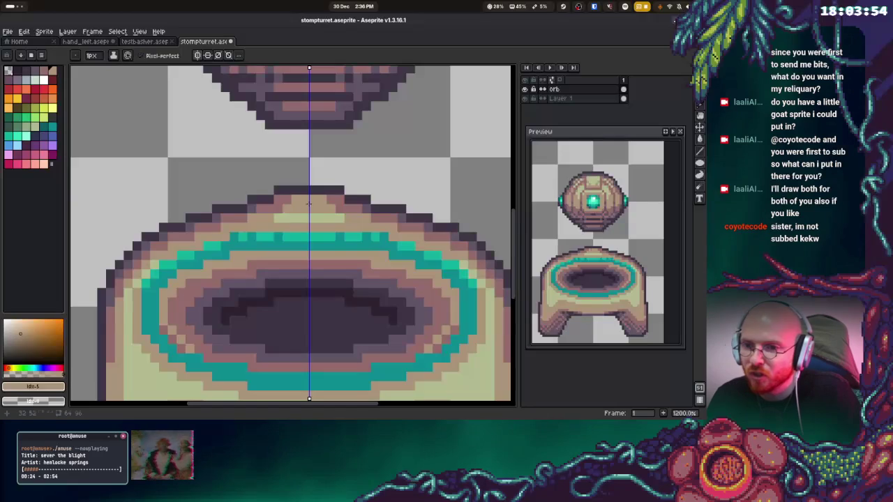
pyautogui.click(310, 218)
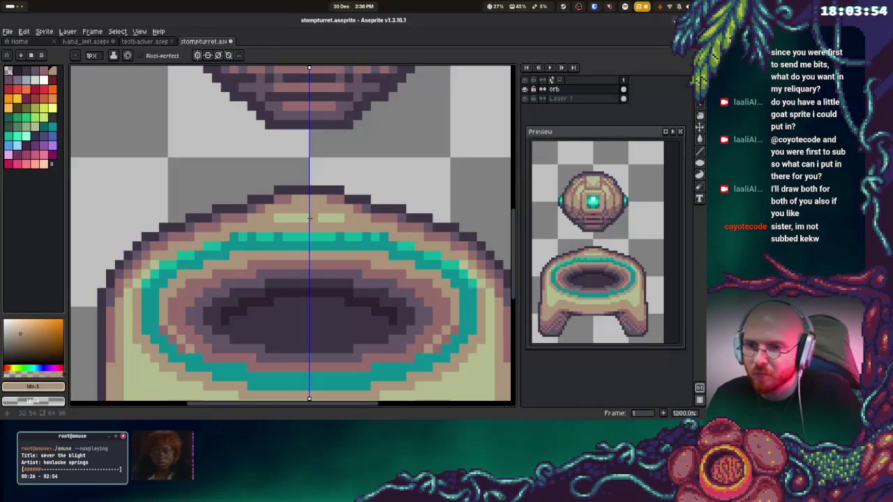
# Paint pale highlight pixels along the base's top row, adding one right of centre
pyautogui.keyDown('alt'); pyautogui.click(299, 215); pyautogui.keyUp('alt')
pyautogui.moveTo(300, 209); pyautogui.dragTo(308, 201)
pyautogui.click(314, 200)
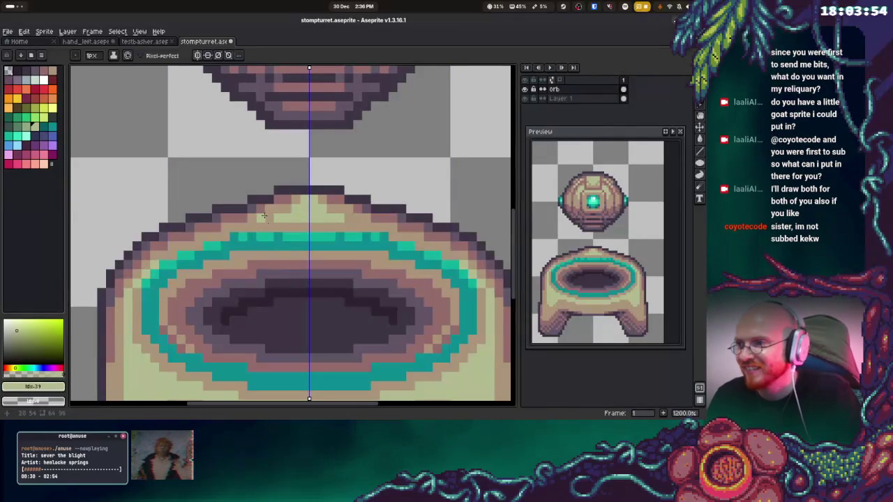
pyautogui.press('super')
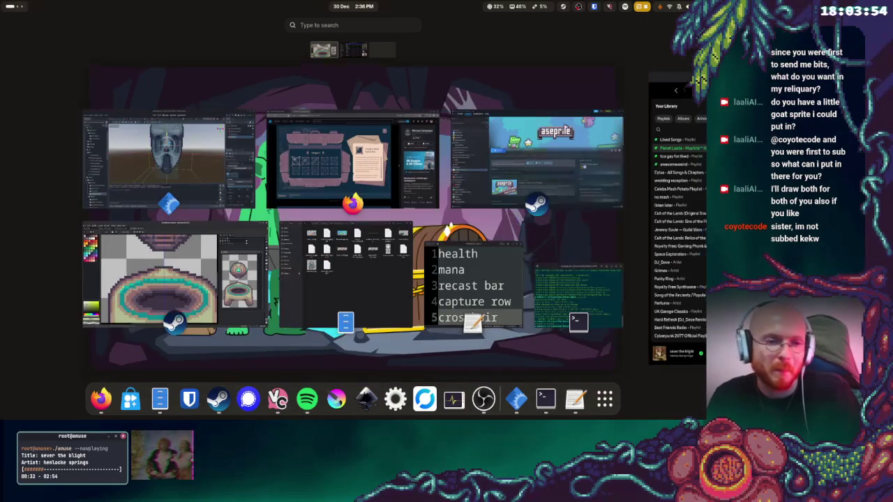
# Look at the Planet Laalia playlist in Spotify, then return to the stompturret sprite in Aseprite
pyautogui.click(698, 81)
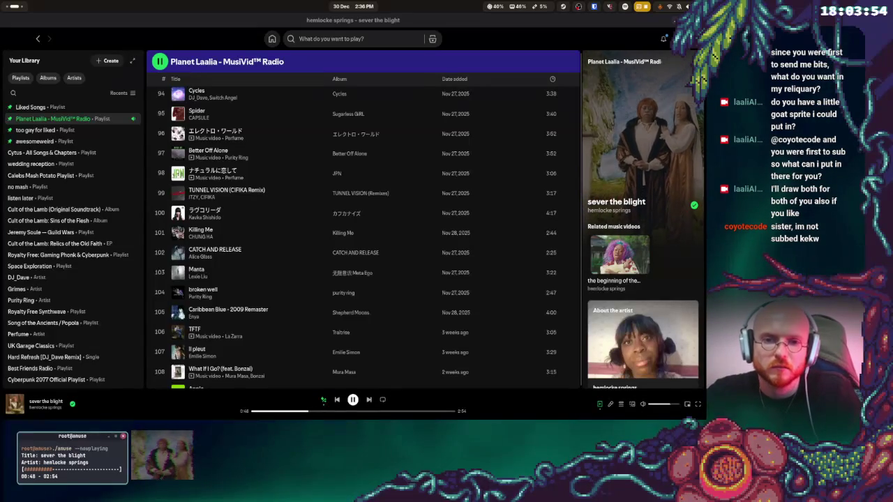
pyautogui.press('super')
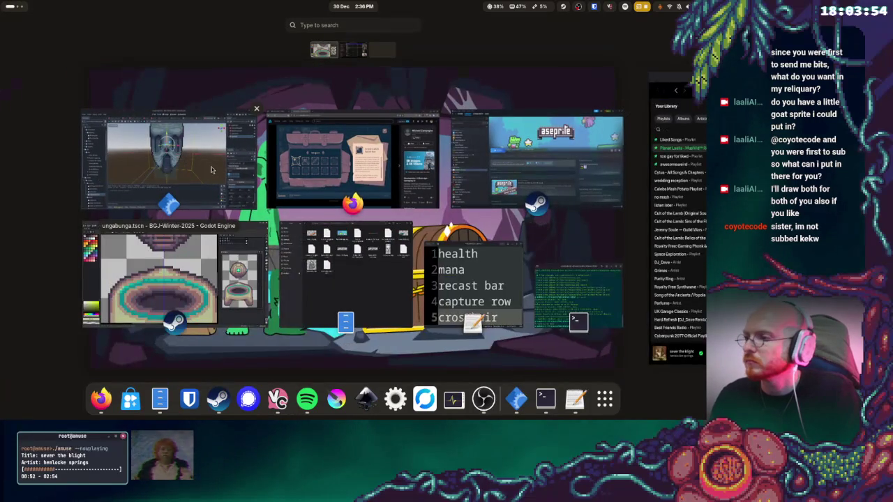
pyautogui.click(167, 279)
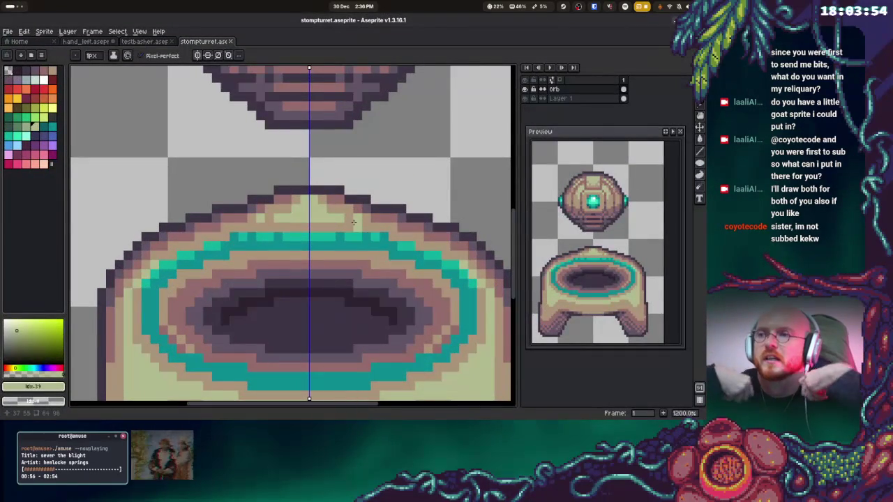
# Export stompturret as a flattened PNG via File > Export As, accepting the layers warning
pyautogui.scroll(-3, 349, 206)
pyautogui.moveTo(344, 191); pyautogui.dragTo(362, 236)
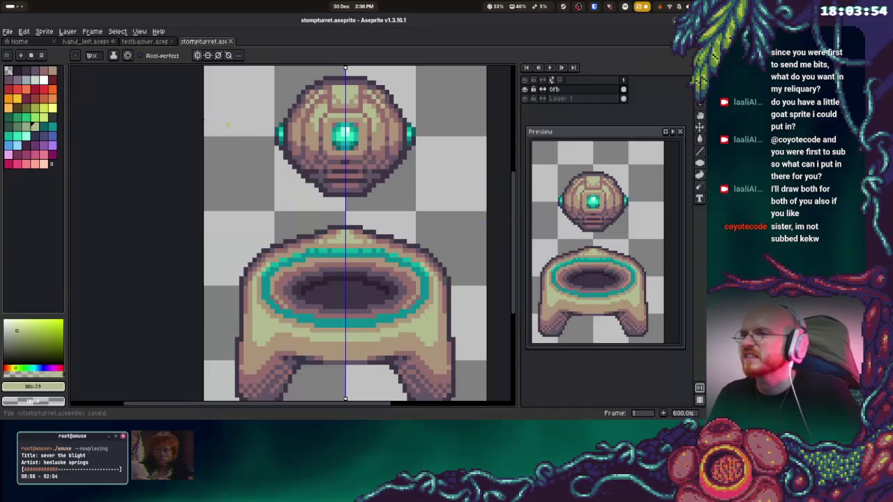
pyautogui.click(8, 32)
pyautogui.moveTo(32, 111)
pyautogui.click(114, 114)
pyautogui.click(404, 282)
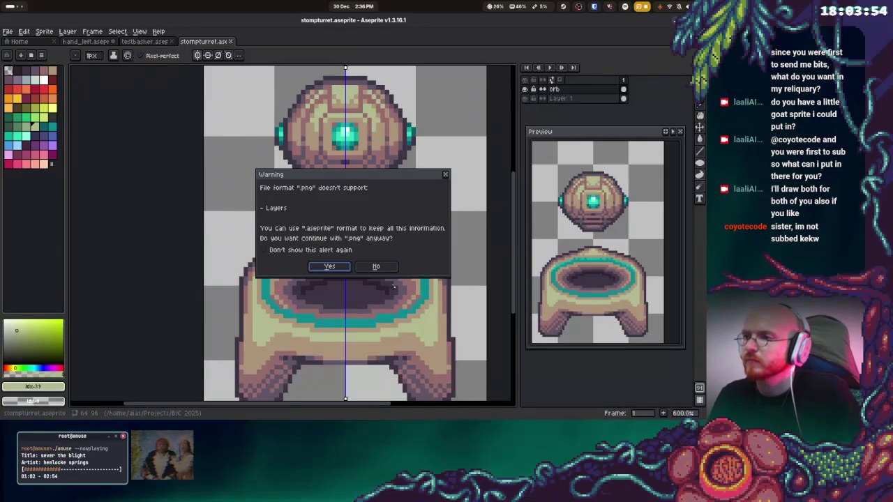
pyautogui.click(335, 273)
pyautogui.press('super')
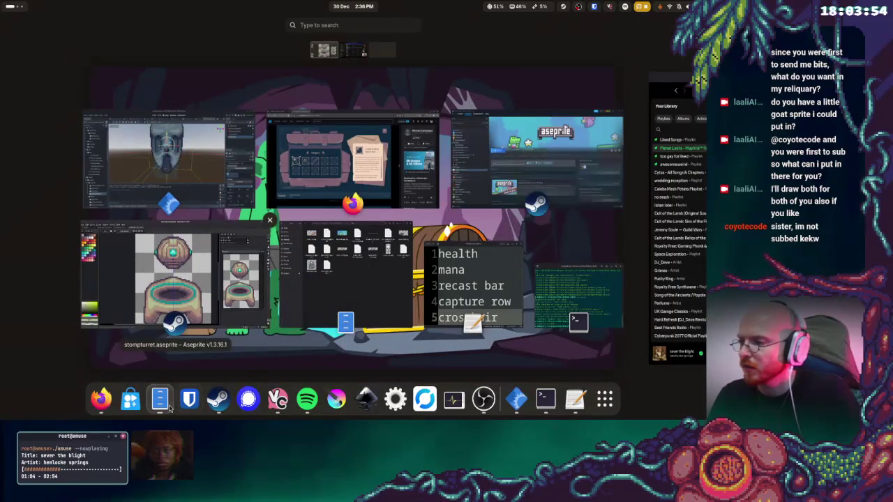
# In Files, open BGJ-Winter-2025 in one tab and Projects/BJC 2025 in another
pyautogui.click(160, 398)
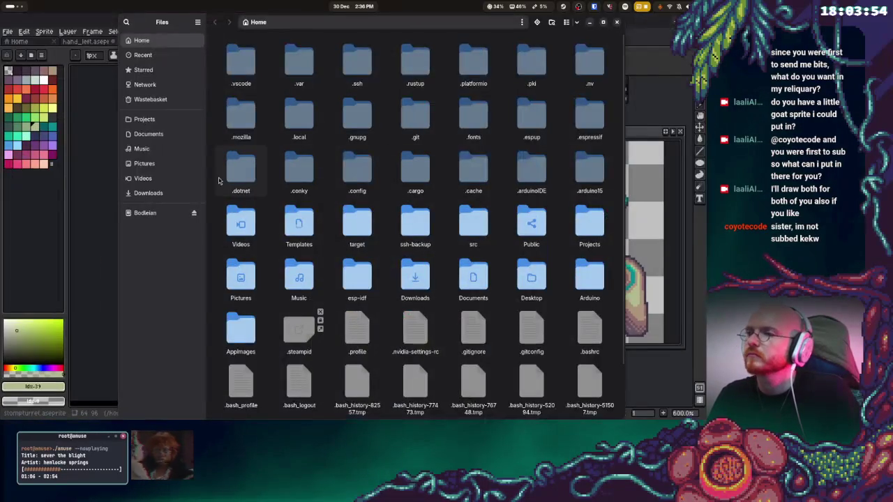
pyautogui.middleClick(144, 119)
pyautogui.click(500, 43)
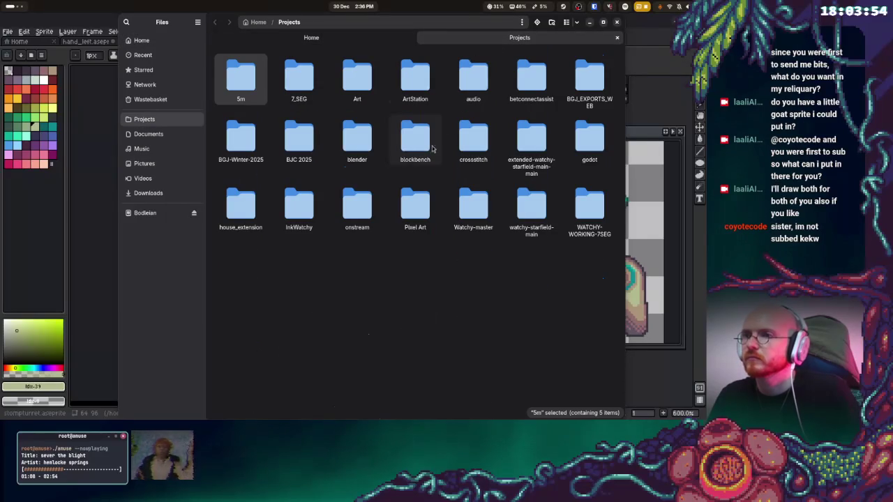
pyautogui.click(309, 37)
pyautogui.click(158, 121)
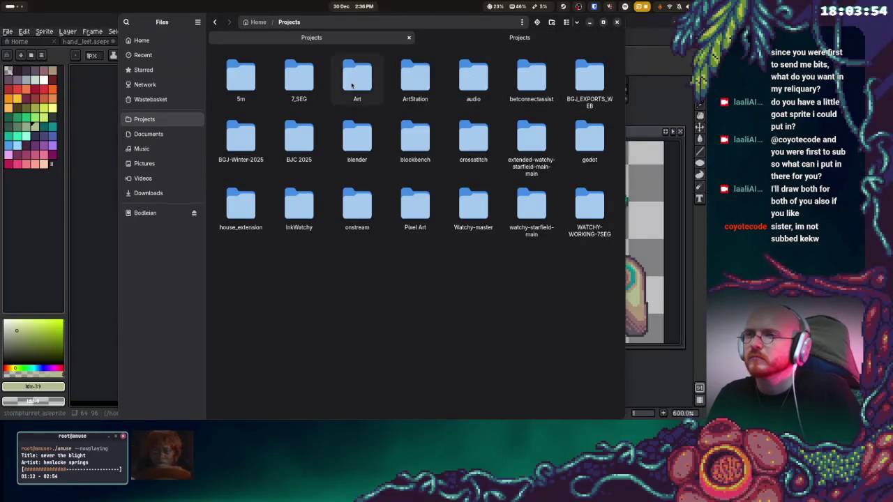
pyautogui.doubleClick(242, 137)
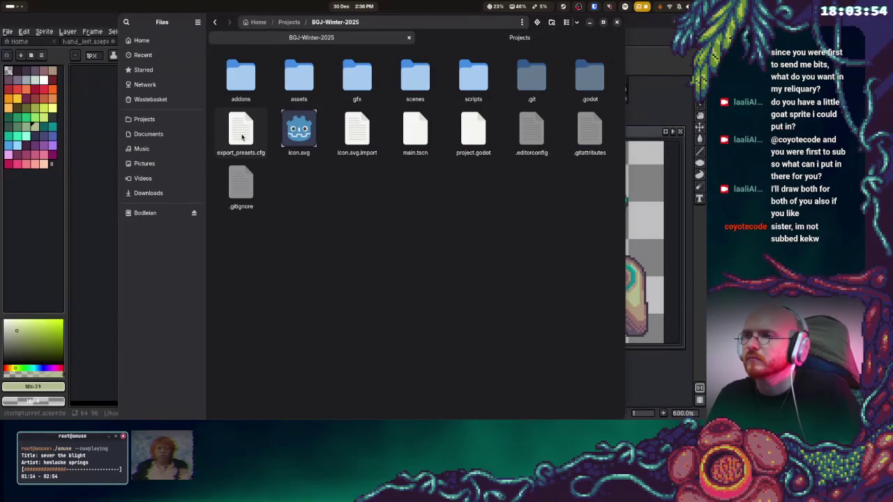
pyautogui.click(478, 39)
pyautogui.doubleClick(307, 136)
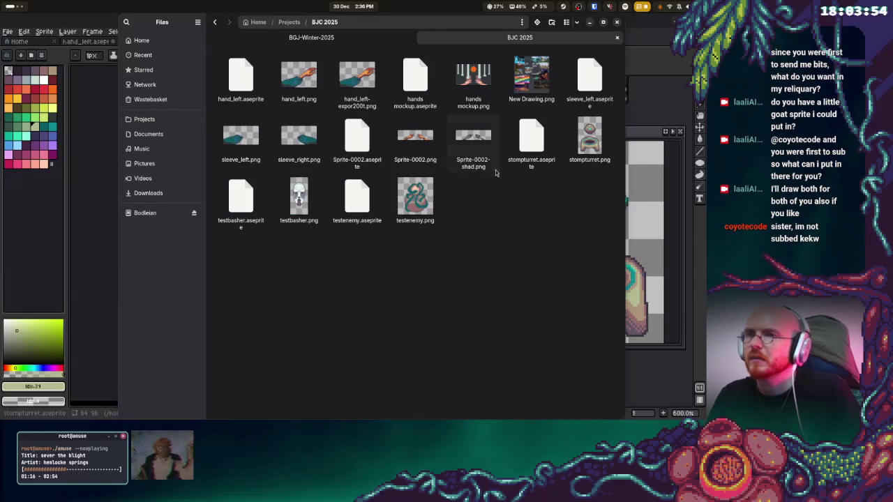
# Paste stompturret.png into BGJ-Winter-2025/gfx/dev, then close Files
pyautogui.click(590, 140)
pyautogui.click(293, 38)
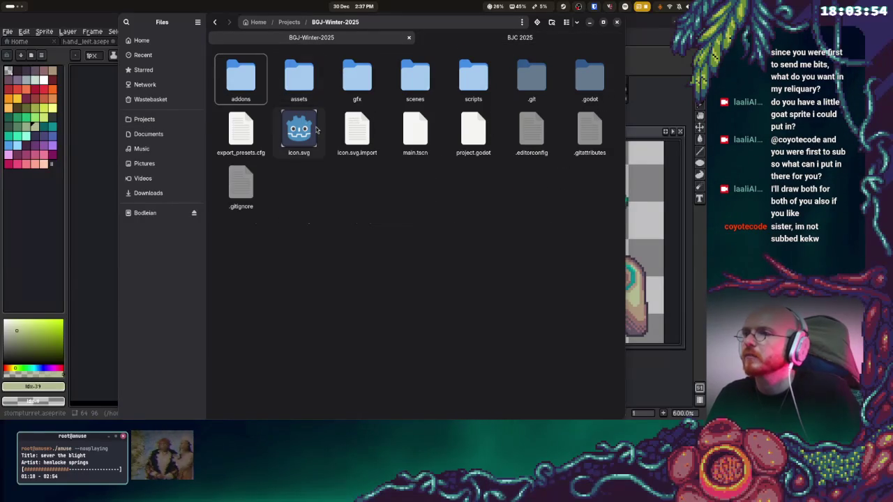
pyautogui.doubleClick(357, 78)
pyautogui.doubleClick(240, 77)
pyautogui.hotkey('ctrl', 'v')
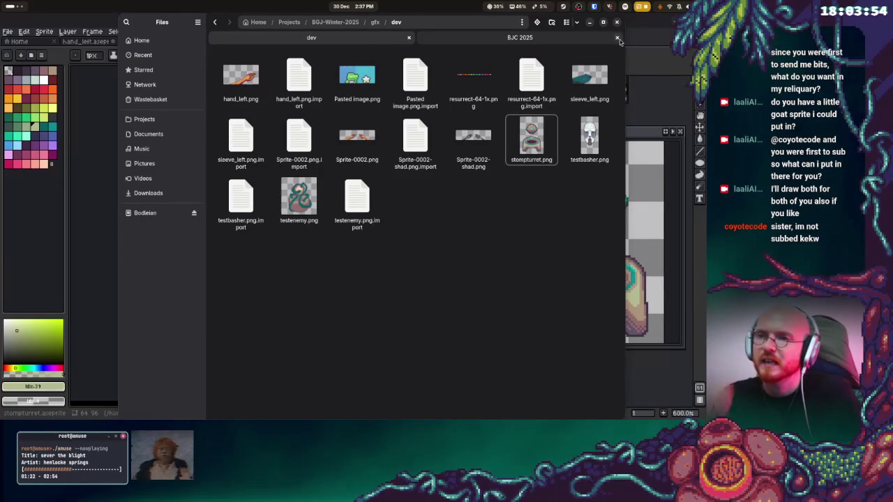
pyautogui.click(555, 182)
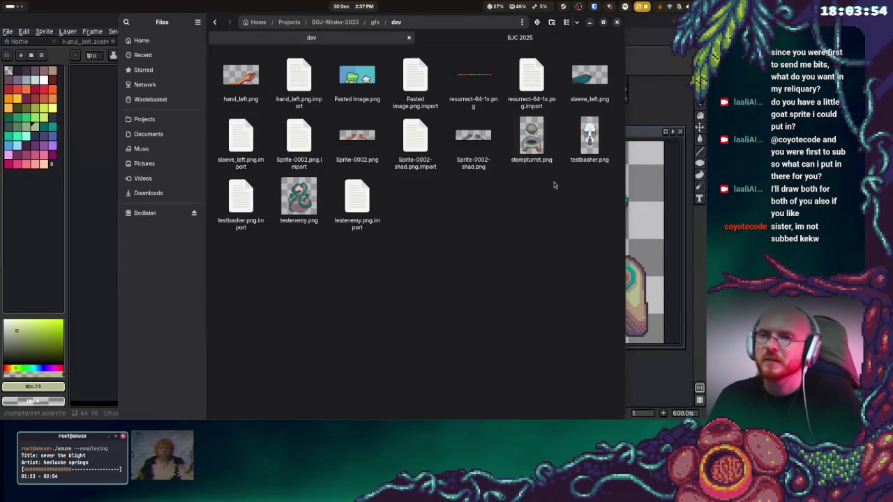
pyautogui.click(617, 24)
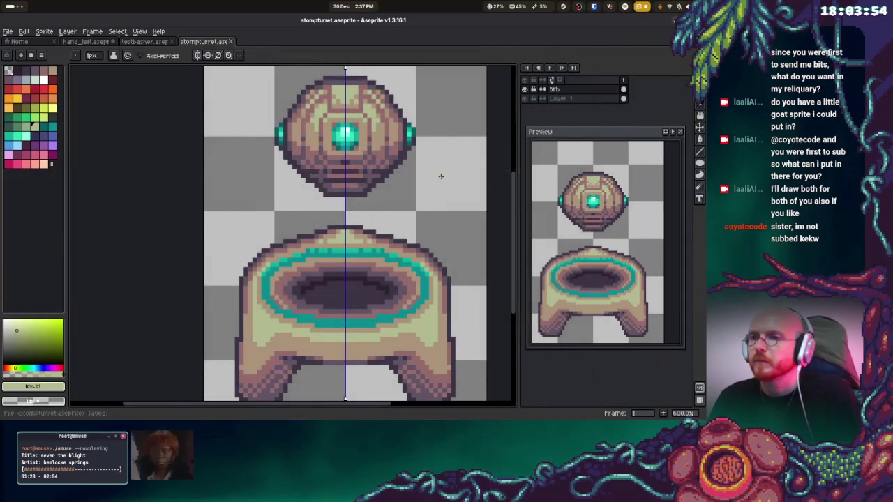
pyautogui.press('super')
# Assign stompturret.png as the Sprite3D texture via Quick Load
pyautogui.click(196, 157)
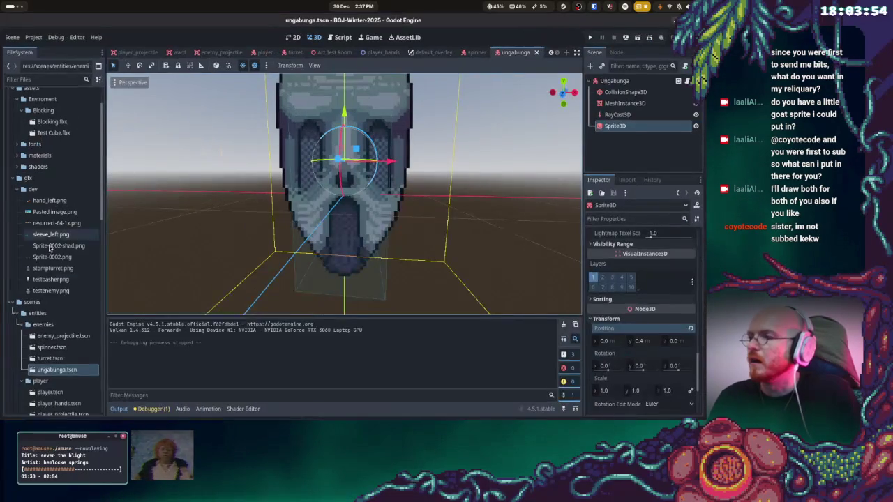
pyautogui.rightClick(594, 126)
pyautogui.press('Escape')
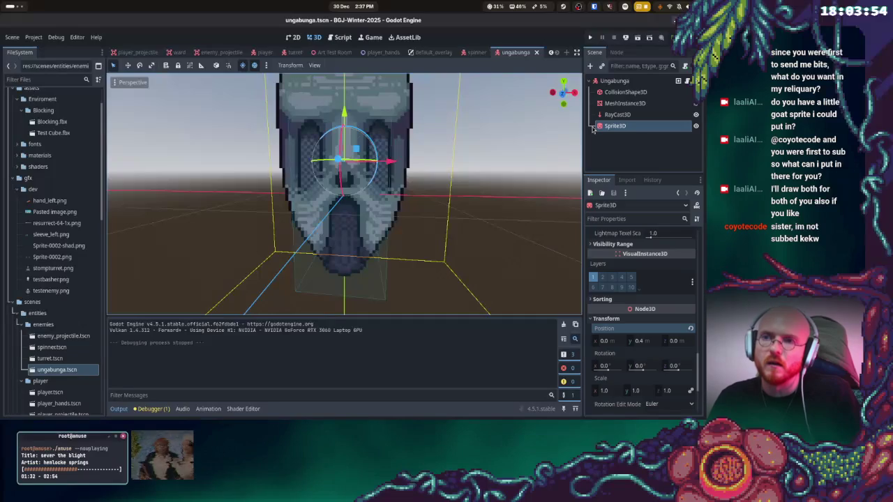
pyautogui.scroll(10, 656, 272)
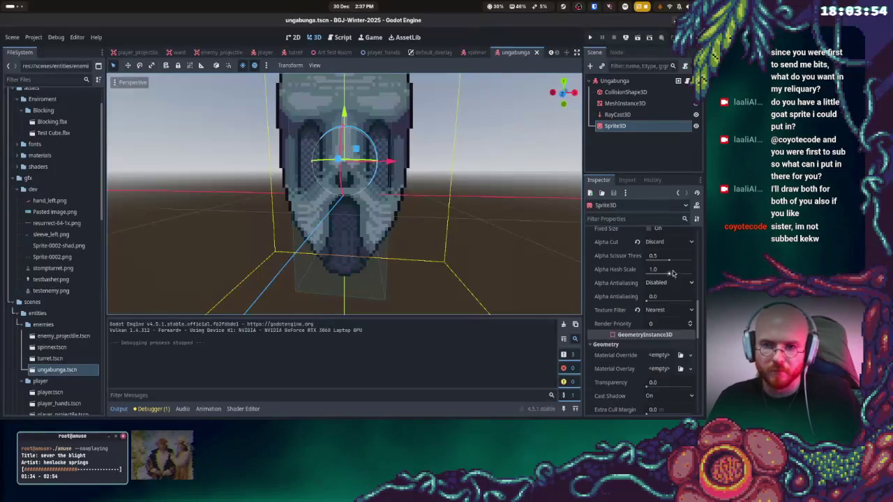
pyautogui.scroll(5, 673, 270)
pyautogui.click(674, 252)
pyautogui.click(646, 251)
pyautogui.click(690, 250)
pyautogui.click(629, 318)
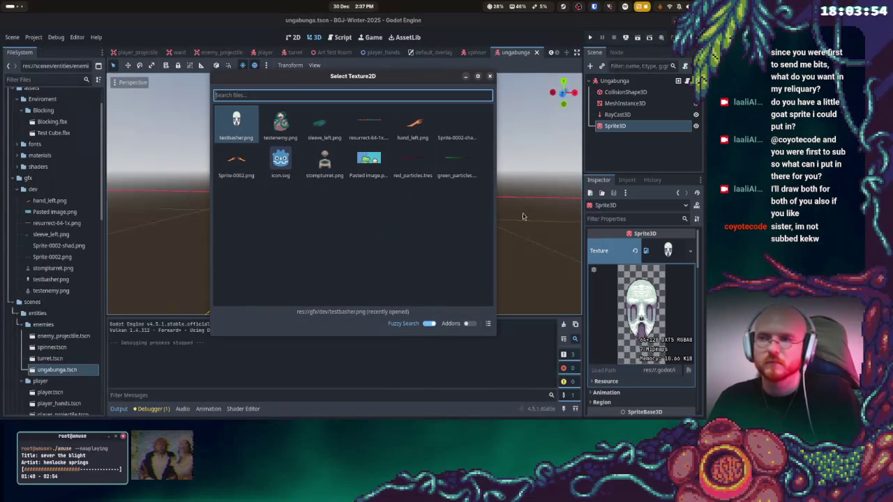
pyautogui.doubleClick(327, 167)
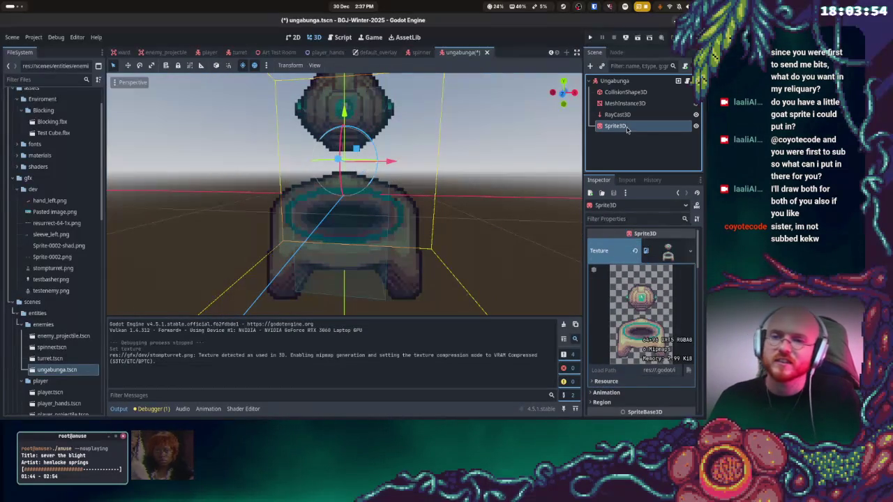
# Set the Sprite3D Position Y to 0, save the ungabunga scene, and run the game
pyautogui.scroll(-2, 648, 315)
pyautogui.scroll(2, 653, 319)
pyautogui.click(690, 251)
pyautogui.click(595, 252)
pyautogui.scroll(-7, 609, 278)
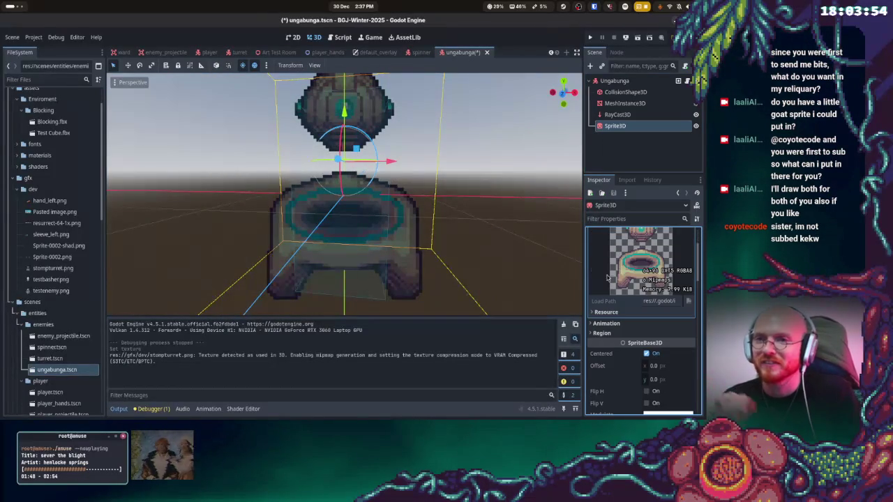
pyautogui.scroll(-10, 642, 340)
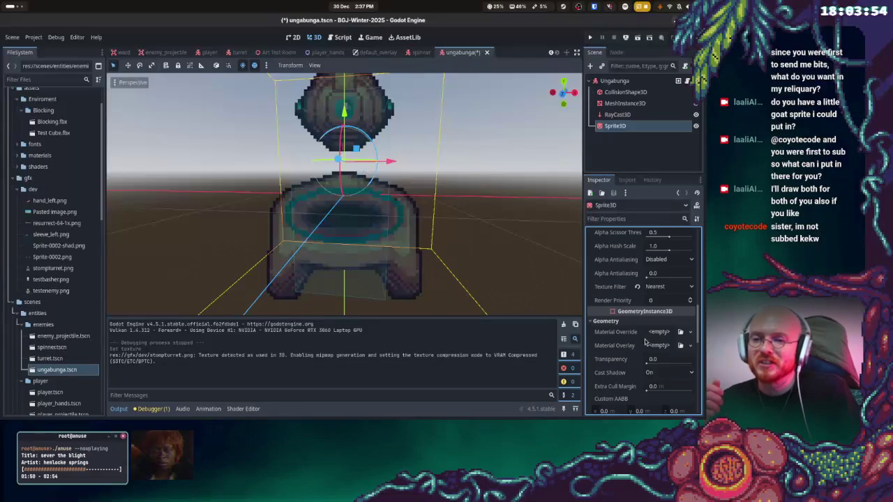
pyautogui.scroll(-3, 631, 347)
pyautogui.click(640, 340)
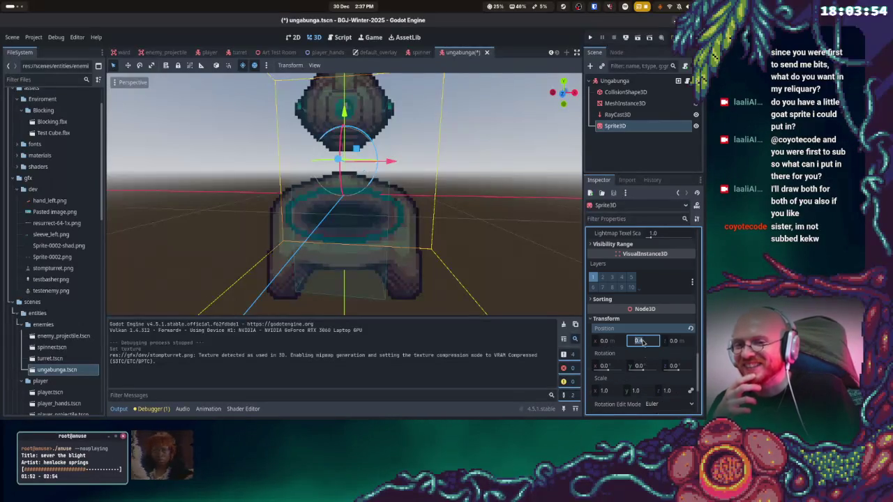
pyautogui.write('0')
pyautogui.press('Return')
pyautogui.hotkey('ctrl', 's')
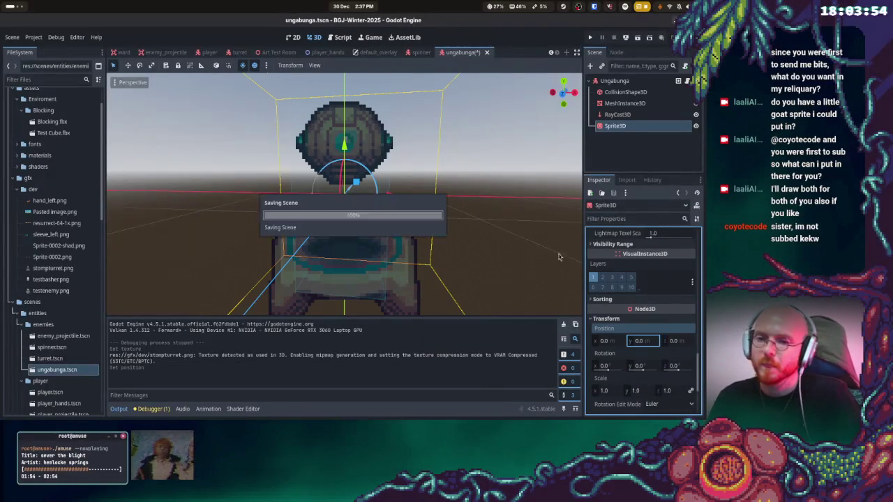
pyautogui.press('F5')
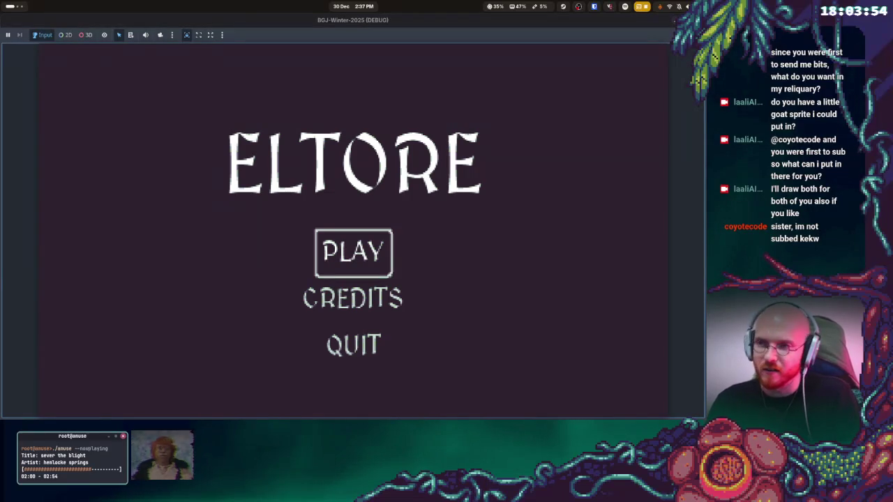
# Start play from the ELTORE menu to view the new turret sprites, then stop the run
pyautogui.click(354, 254)
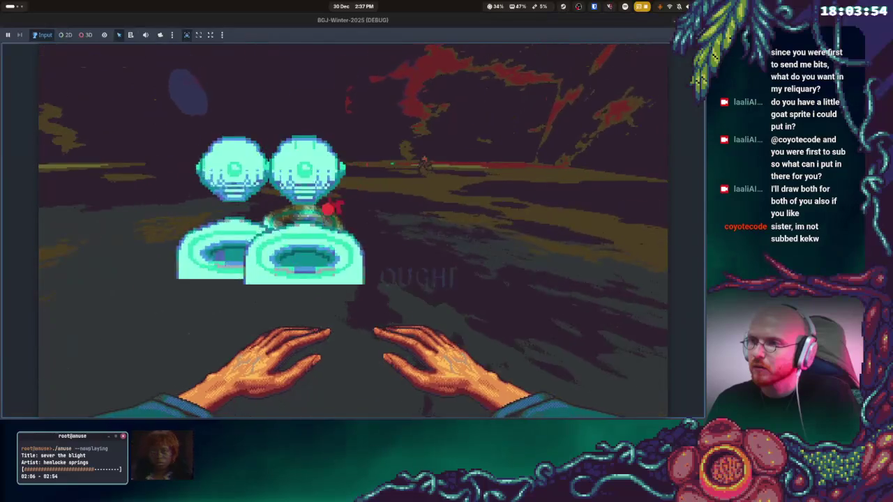
pyautogui.press('F8')
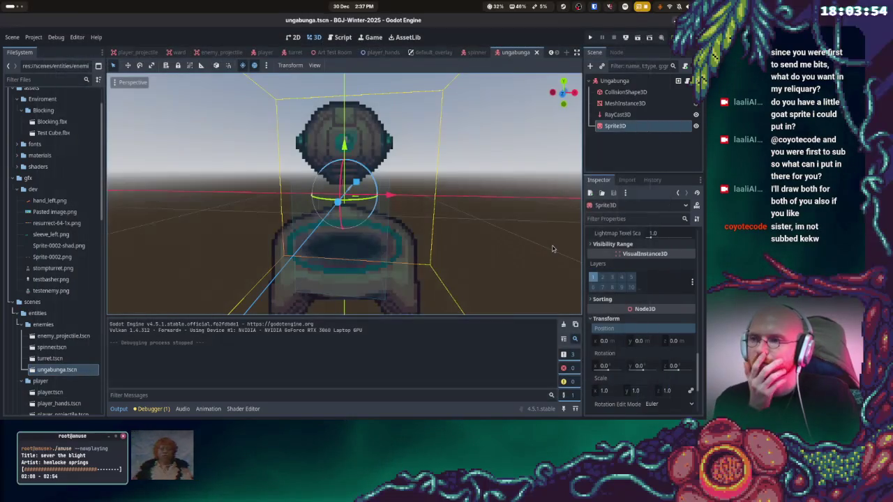
# Try a Sprite3D Offset Y of 0.75, then revert the offset to 0
pyautogui.scroll(5, 689, 308)
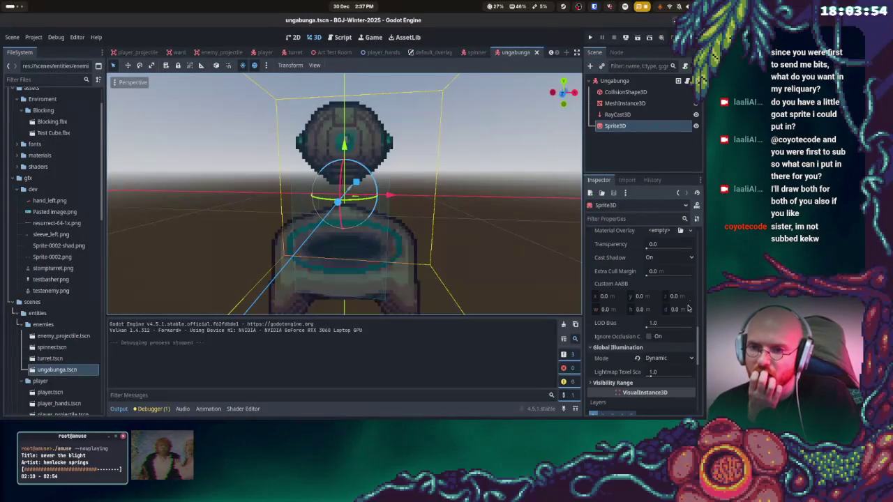
pyautogui.scroll(2, 689, 307)
pyautogui.scroll(8, 639, 347)
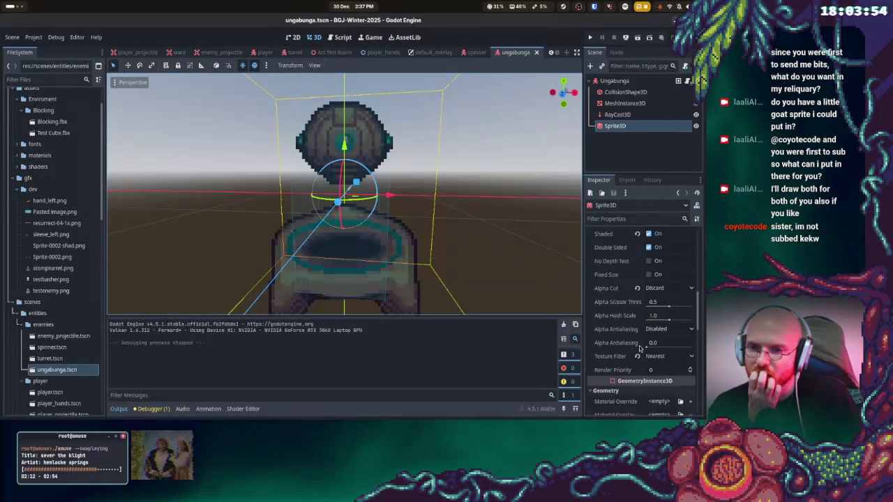
pyautogui.scroll(3, 639, 347)
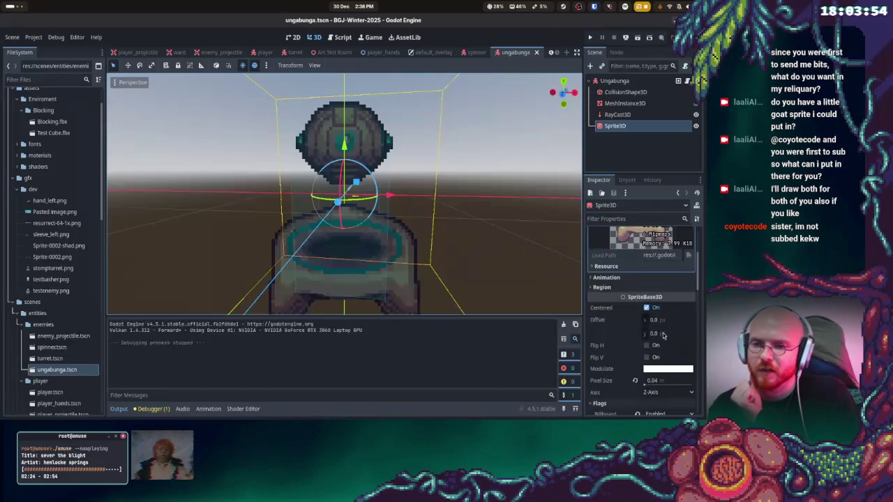
pyautogui.click(663, 336)
pyautogui.write('0.75')
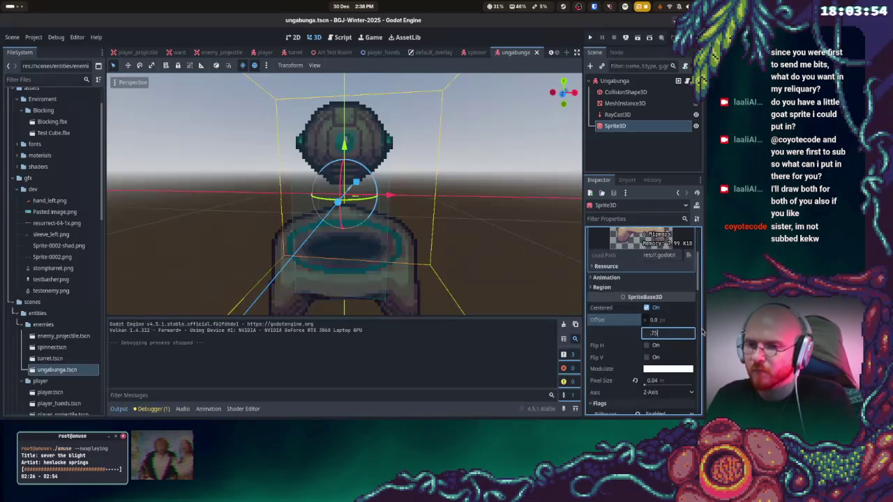
pyautogui.press('Return')
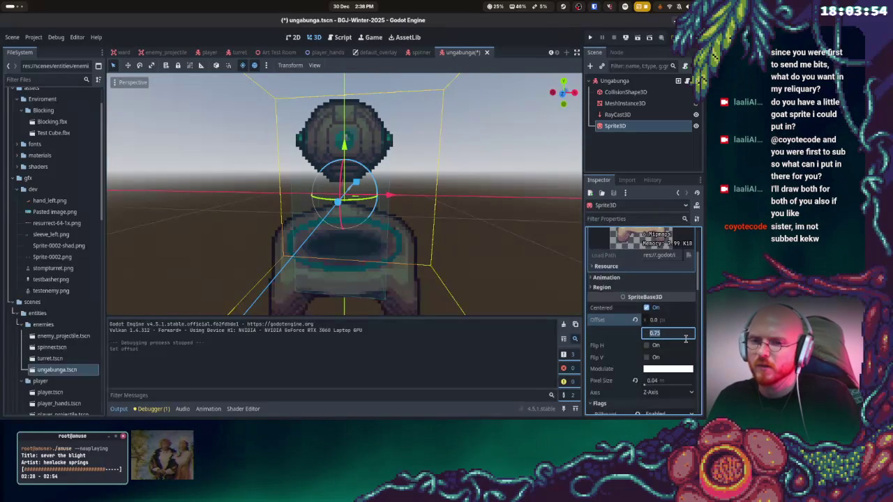
pyautogui.press('BackSpace')
pyautogui.press('BackSpace')
pyautogui.press('BackSpace')
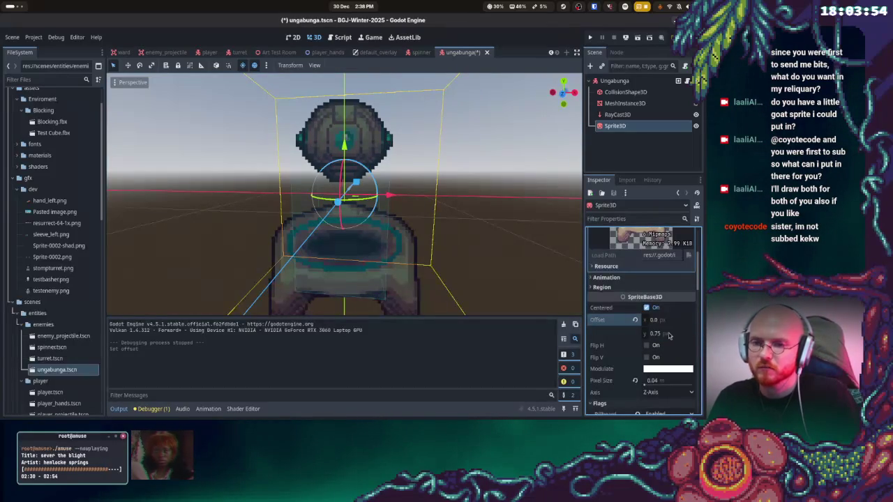
pyautogui.write('0')
pyautogui.press('Return')
# Set the Sprite3D Position Y to 0.75, then save and run the game
pyautogui.scroll(-10, 670, 335)
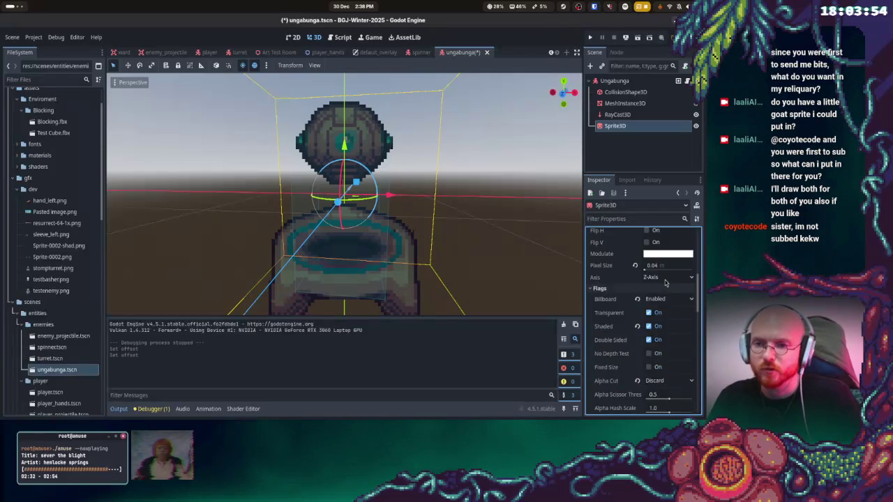
pyautogui.click(646, 341)
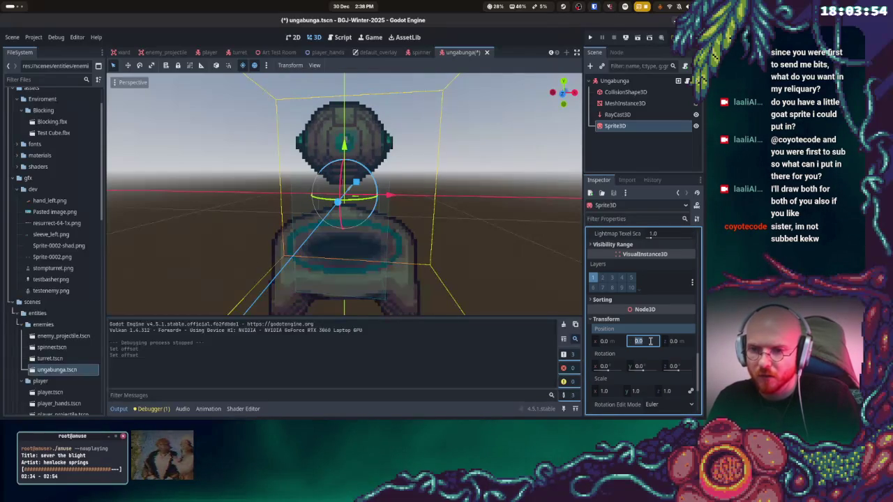
pyautogui.write('0.75')
pyautogui.press('Return')
pyautogui.press('F5')
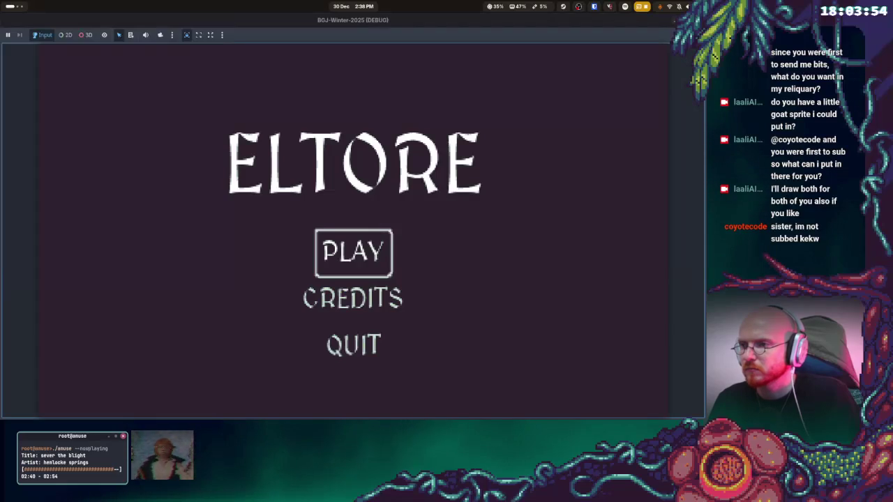
# Hit PLAY on the ELTORE menu to see the turrets at their raised height
pyautogui.click(354, 253)
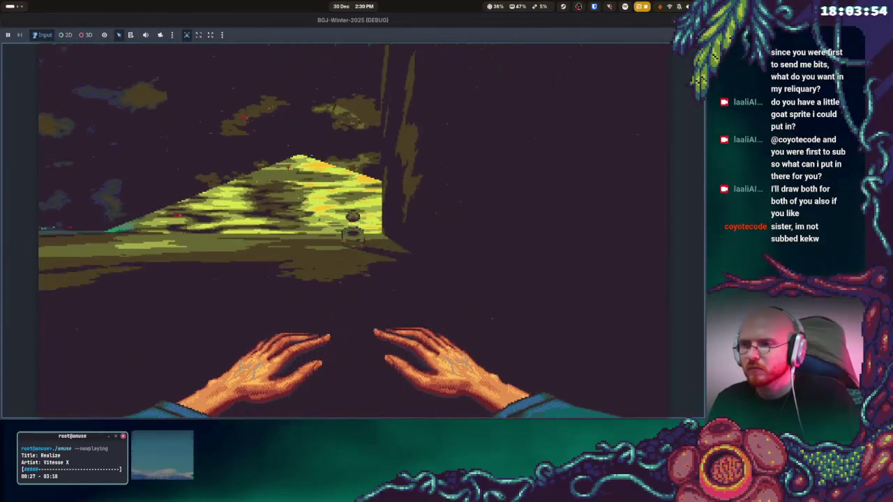
# Stop the game, then in the terminal run git status and stage everything with git add
pyautogui.press('F8')
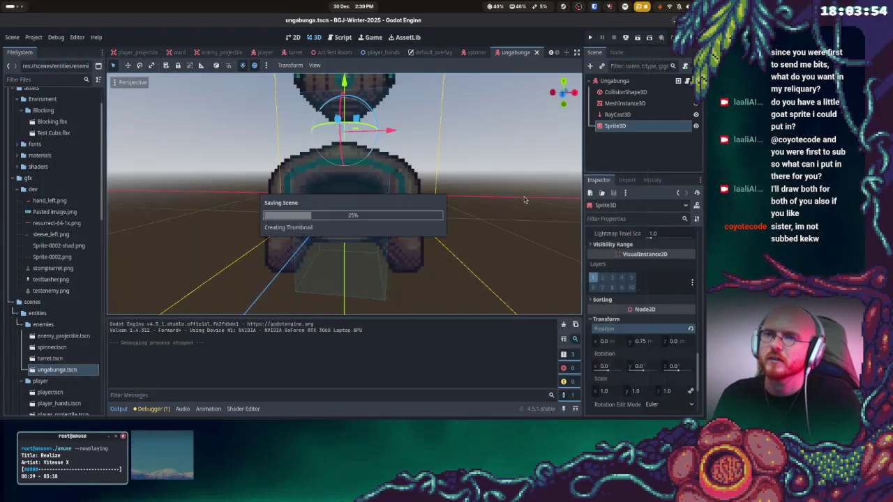
pyautogui.press('super')
pyautogui.click(576, 291)
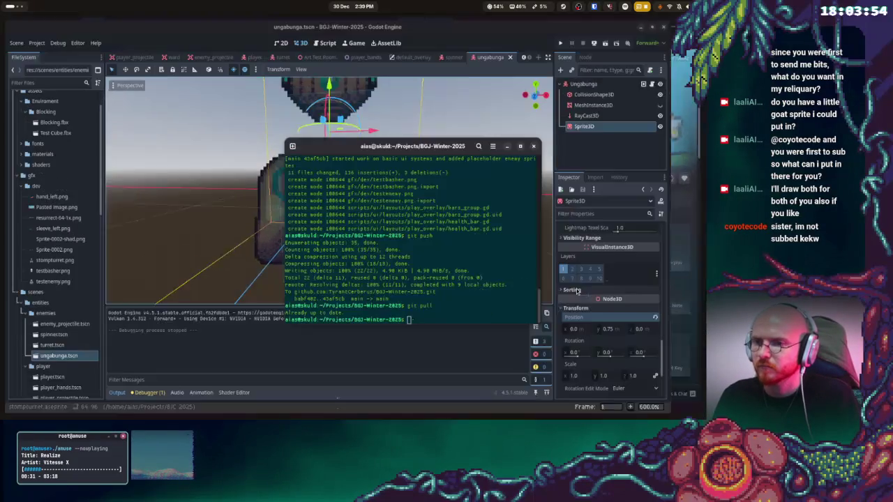
pyautogui.write('git status')
pyautogui.press('Return')
pyautogui.write('git add .')
pyautogui.press('Return')
# Commit with the message "updated dev enemy" and git push to main
pyautogui.write('git commit -m "')
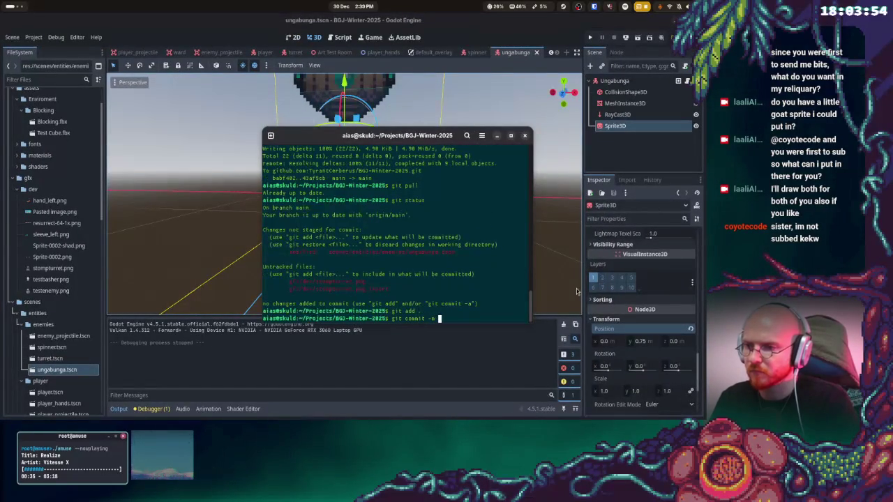
pyautogui.write('upd')
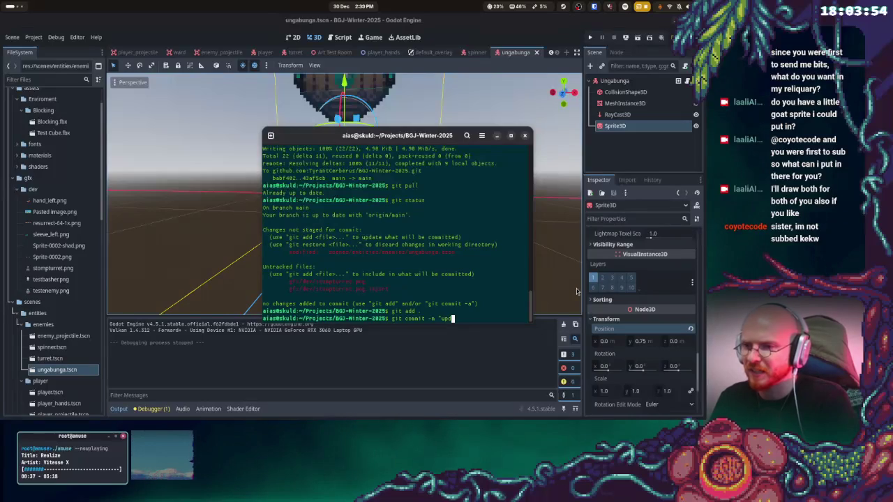
pyautogui.write('ated dev eney')
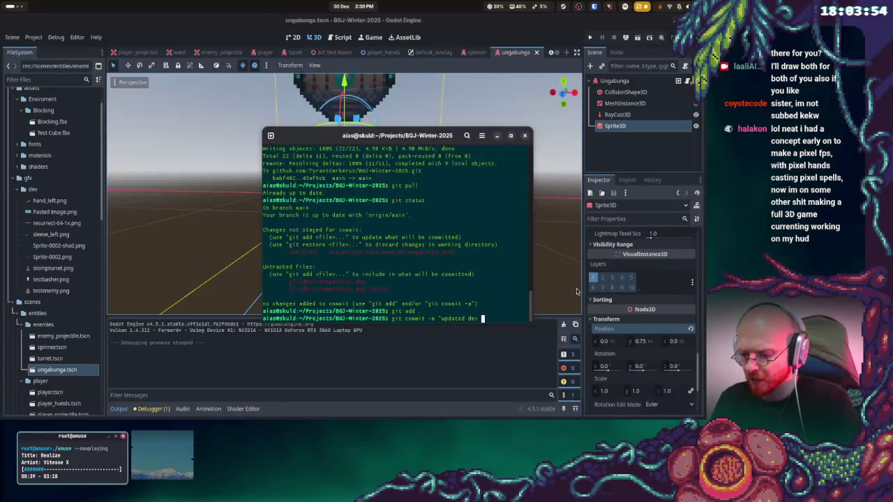
pyautogui.press('BackSpace')
pyautogui.write('my"')
pyautogui.press('Return')
pyautogui.write('git push')
pyautogui.press('Return')
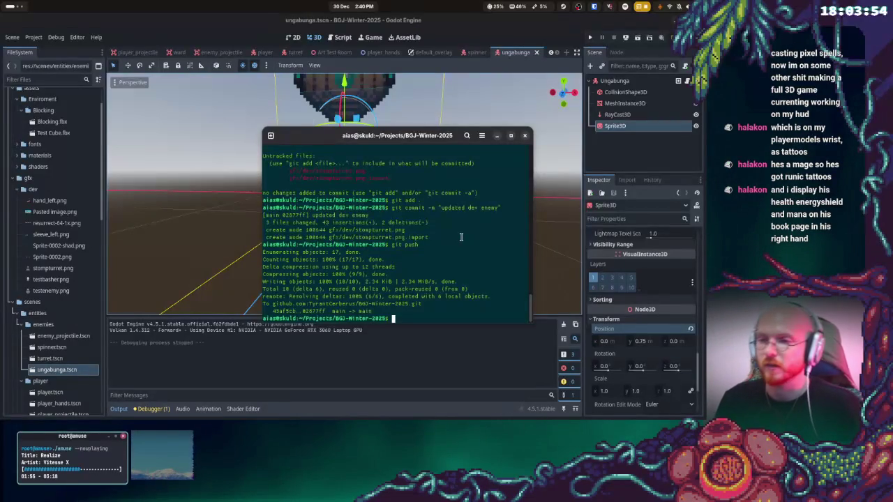
# Relaunch the game, start from PLAY, play to GAME OVER and choose retry
pyautogui.click(622, 64)
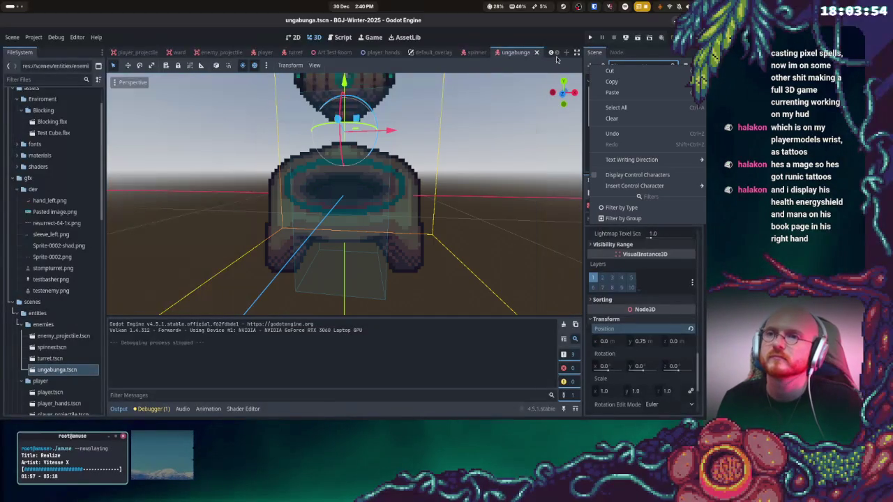
pyautogui.click(590, 37)
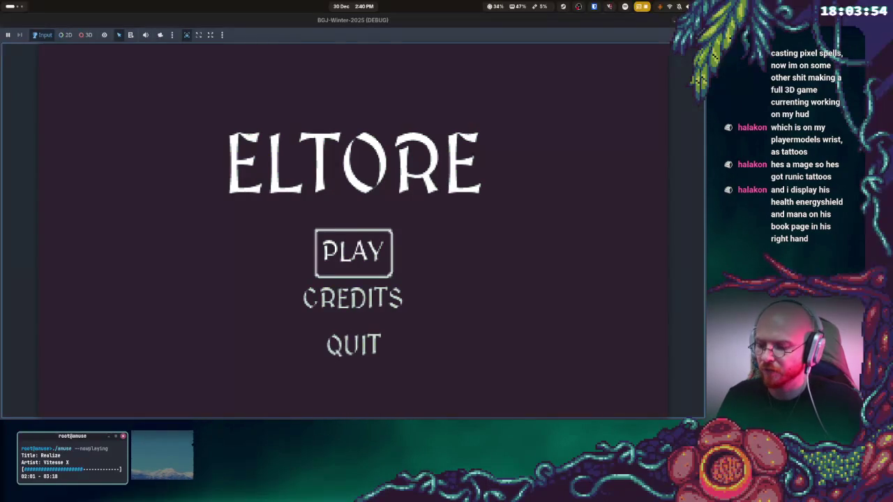
pyautogui.press('Return')
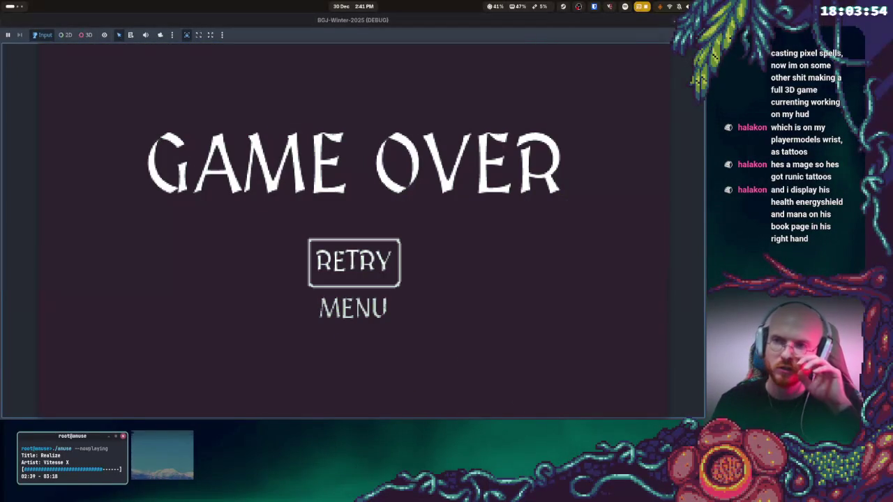
pyautogui.press('Return')
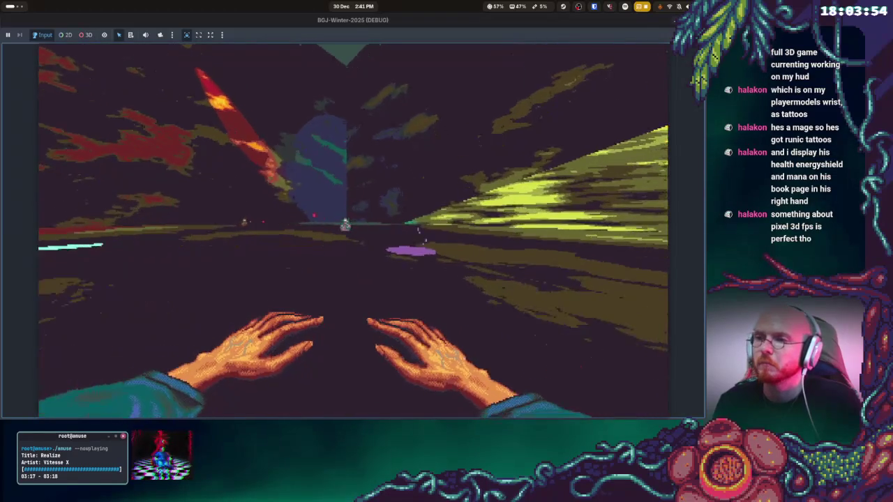
pyautogui.press('w')
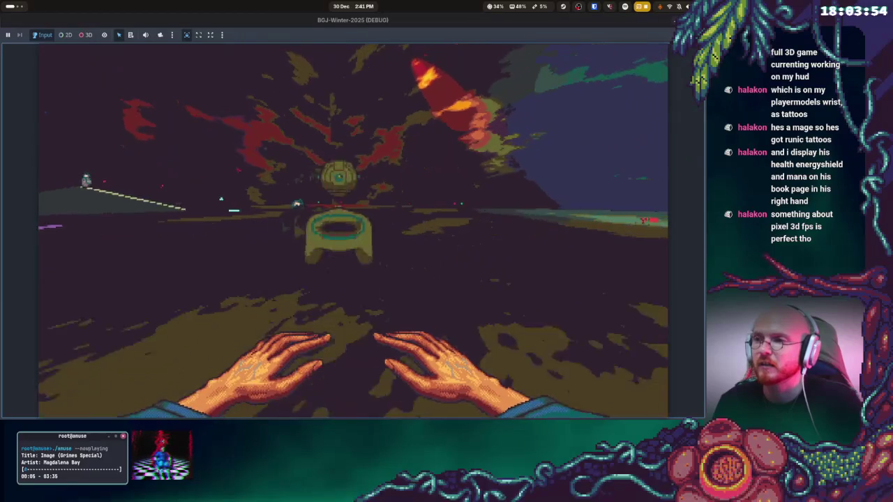
pyautogui.press('w')
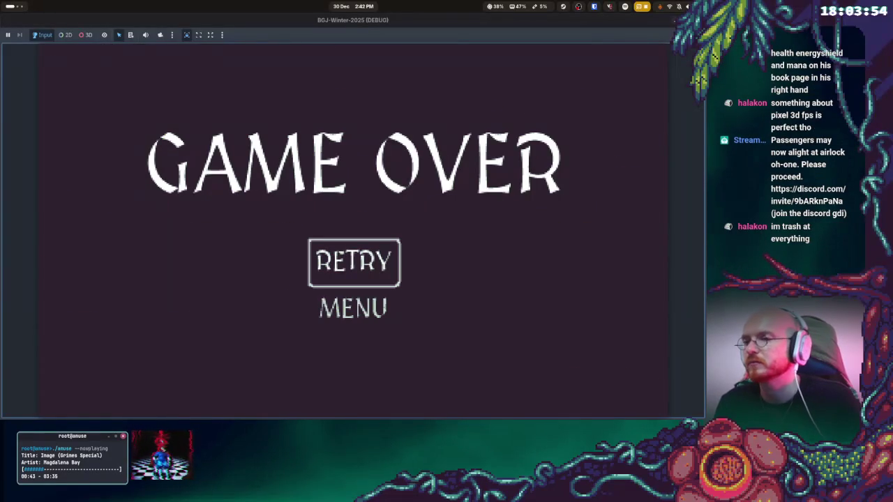
# Retry the level from the GAME OVER screen
pyautogui.press('Return')
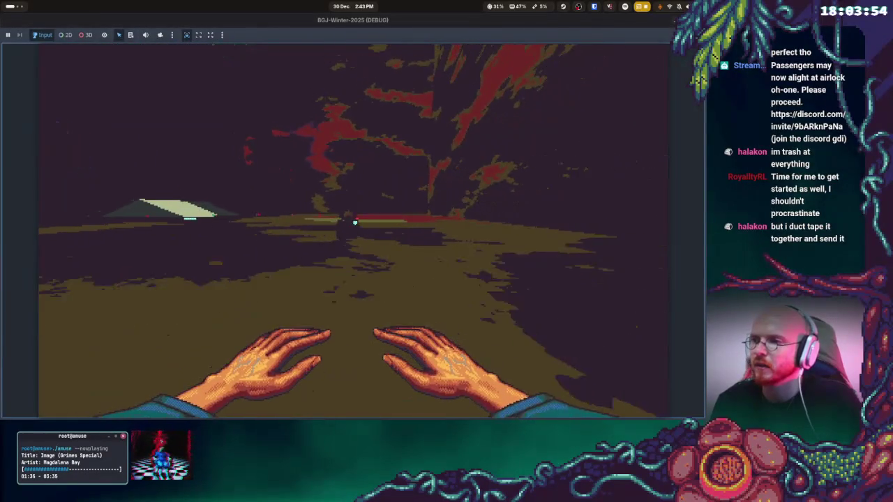
# Stop the running playtest with F8
pyautogui.press('F8')
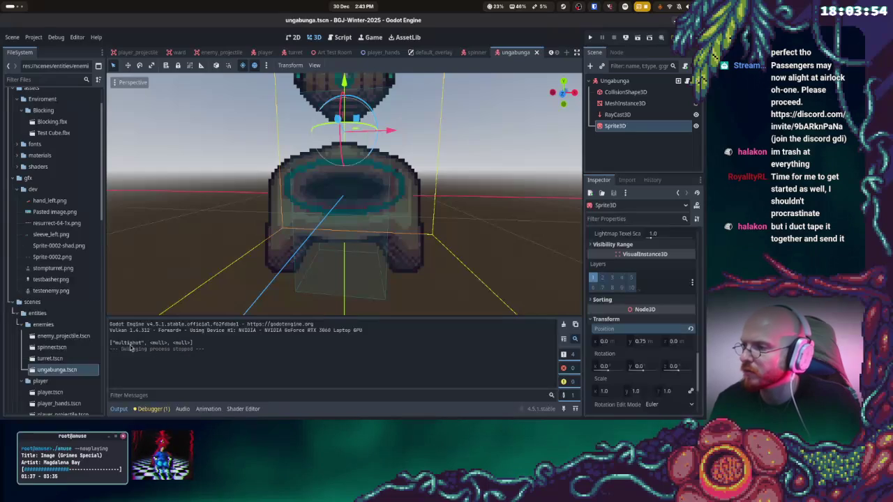
# Select and deselect the multishot line in the Output log, then show all windows
pyautogui.moveTo(152, 339); pyautogui.dragTo(194, 340)
pyautogui.click(195, 342)
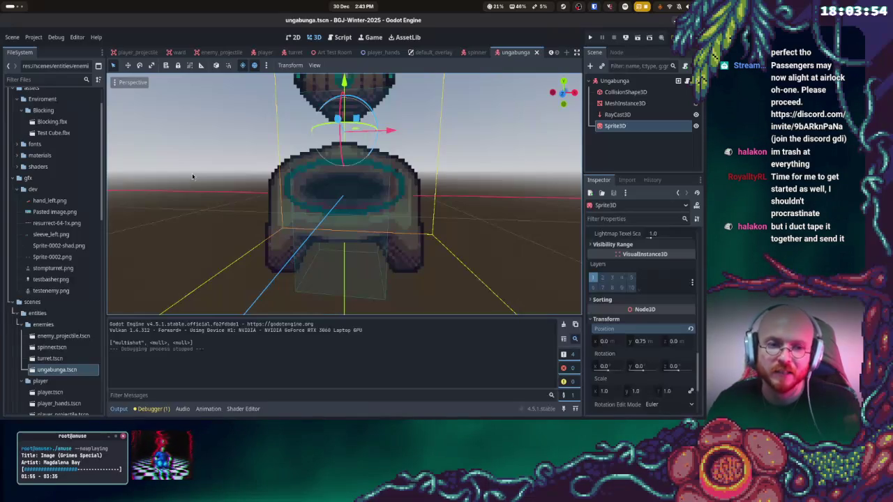
pyautogui.press('super')
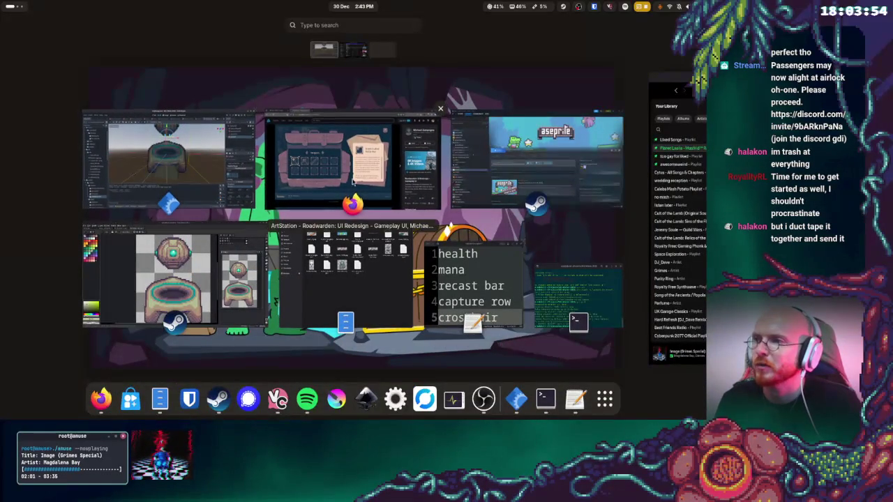
# Review the BJC 2025 Trello board's task lists, then bring Aseprite's stompturret sprite forward
pyautogui.click(350, 173)
pyautogui.click(54, 22)
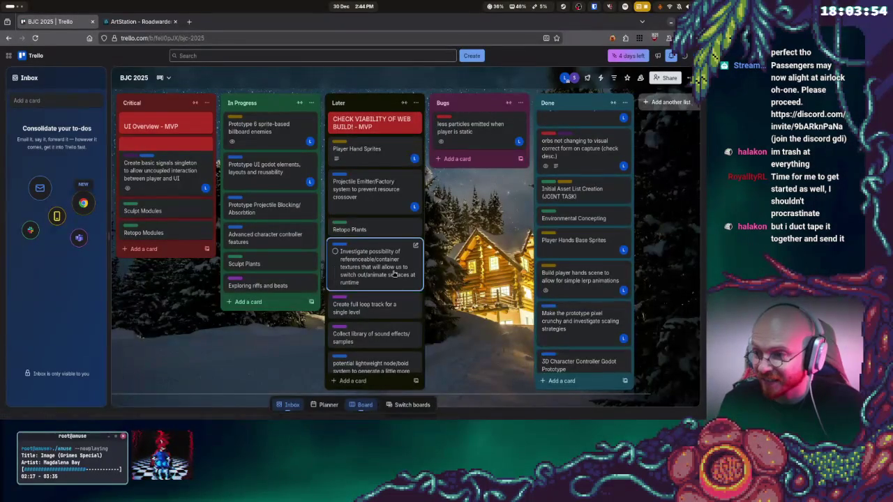
pyautogui.scroll(-1, 393, 337)
pyautogui.scroll(-3, 392, 331)
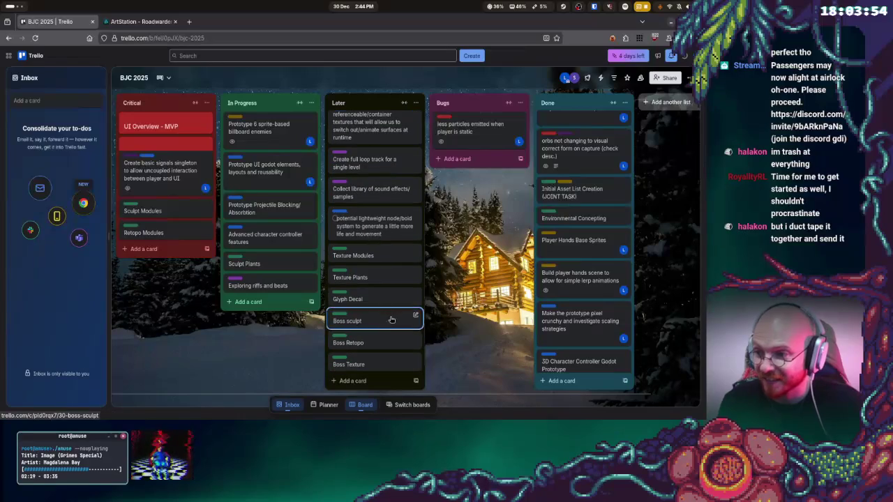
pyautogui.scroll(1, 589, 223)
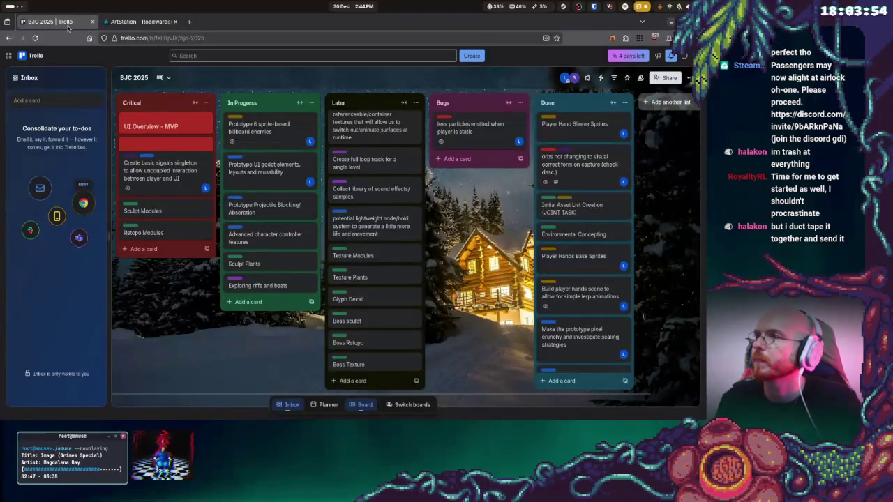
pyautogui.moveTo(0, 1)
pyautogui.click(342, 165)
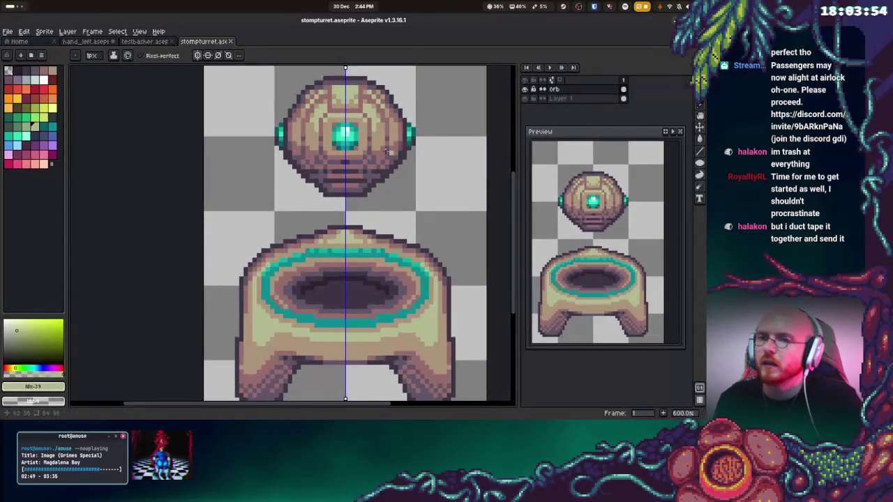
# Return to the Godot editor showing ungabunga.tscn and its Sprite3D node
pyautogui.press('super')
pyautogui.press('super')
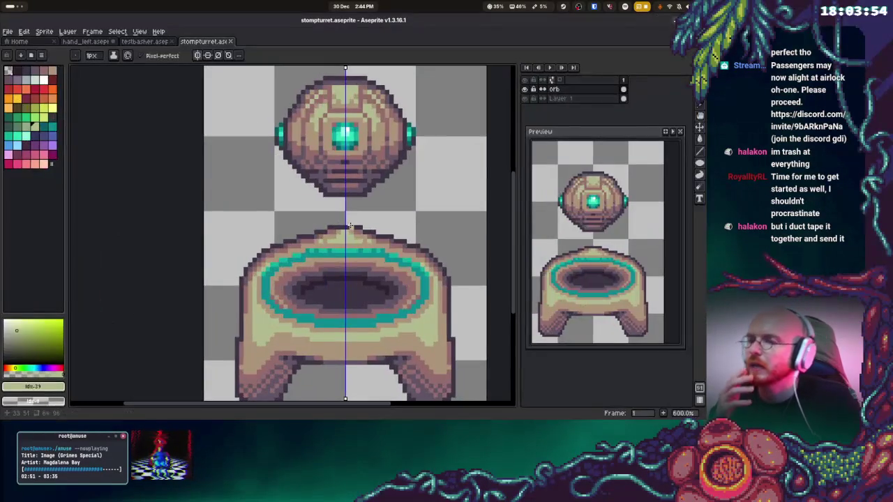
pyautogui.press('super')
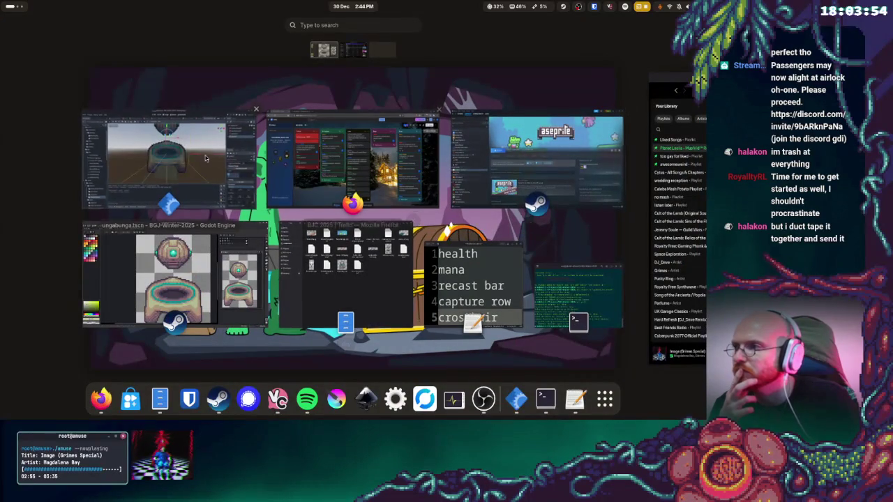
pyautogui.click(99, 165)
pyautogui.click(15, 6)
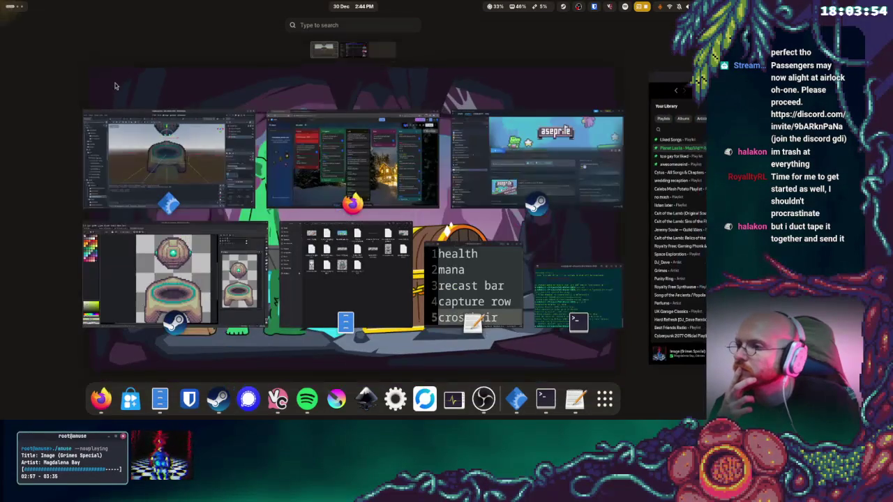
pyautogui.click(183, 263)
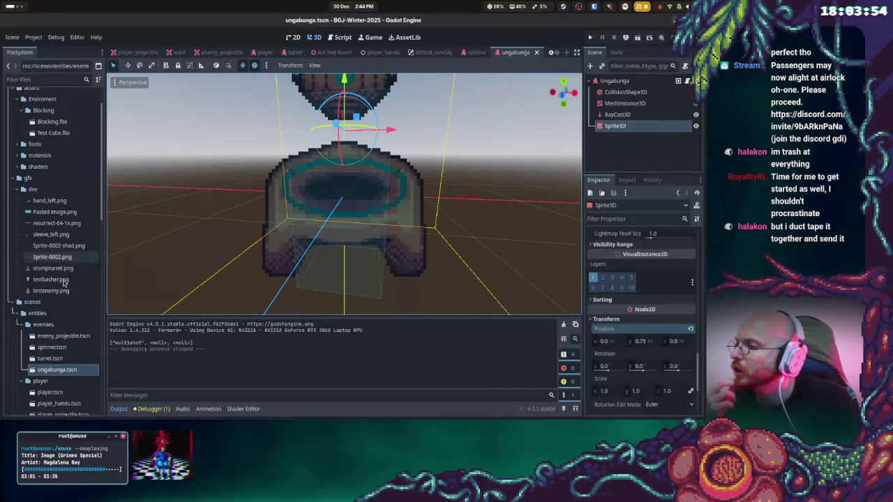
pyautogui.rightClick(610, 128)
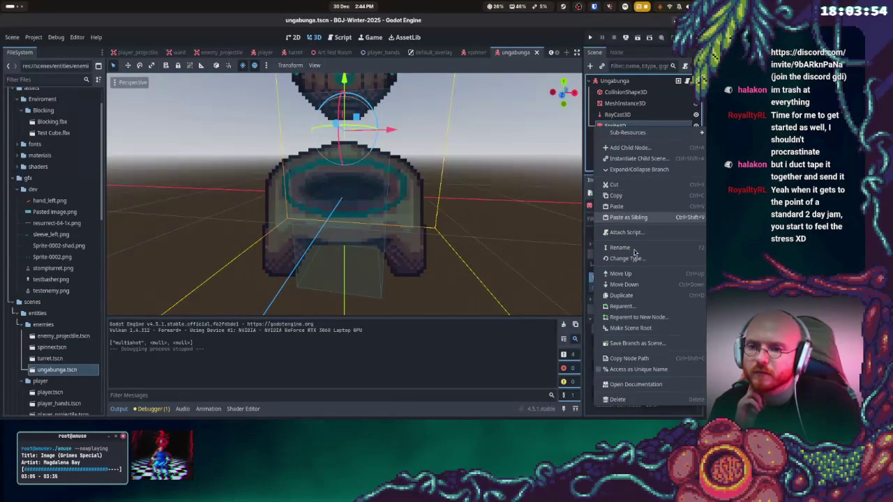
# Duplicate the Sprite3D node into Sprite3D2 and reselect the original Sprite3D
pyautogui.click(633, 296)
pyautogui.click(618, 126)
pyautogui.scroll(-10, 649, 279)
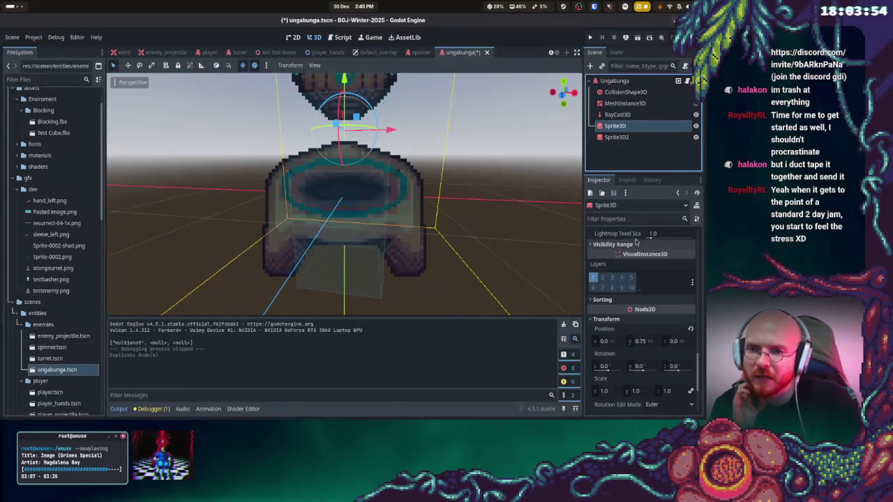
pyautogui.scroll(10, 655, 287)
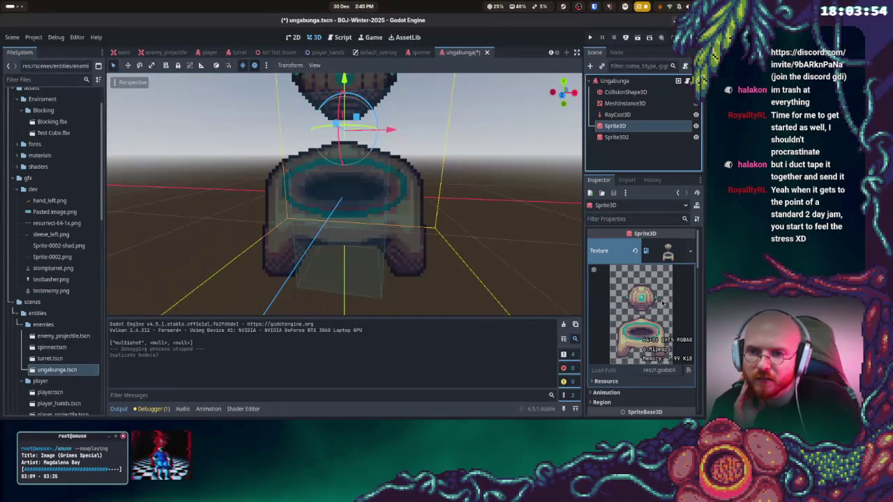
pyautogui.scroll(-5, 649, 314)
pyautogui.scroll(5, 642, 328)
pyautogui.scroll(-1, 628, 342)
# Enable Region on Sprite3D and hide Sprite3D2
pyautogui.click(602, 356)
pyautogui.scroll(-2, 606, 356)
pyautogui.click(650, 322)
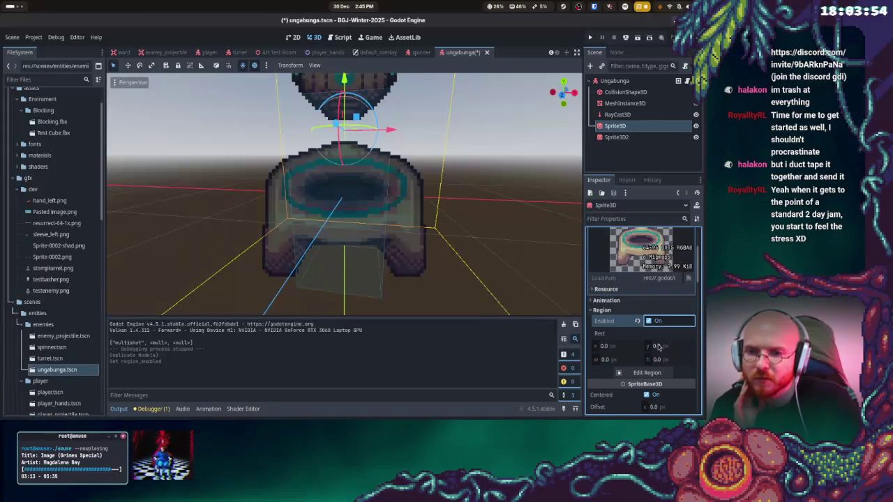
pyautogui.click(696, 137)
# Set the region rect x and y to 64 and launch the game
pyautogui.click(629, 347)
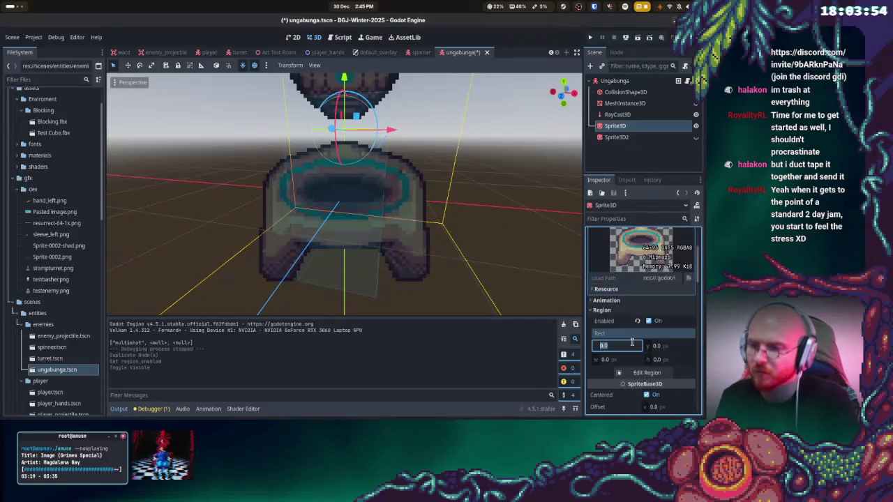
pyautogui.write('64')
pyautogui.press('Tab')
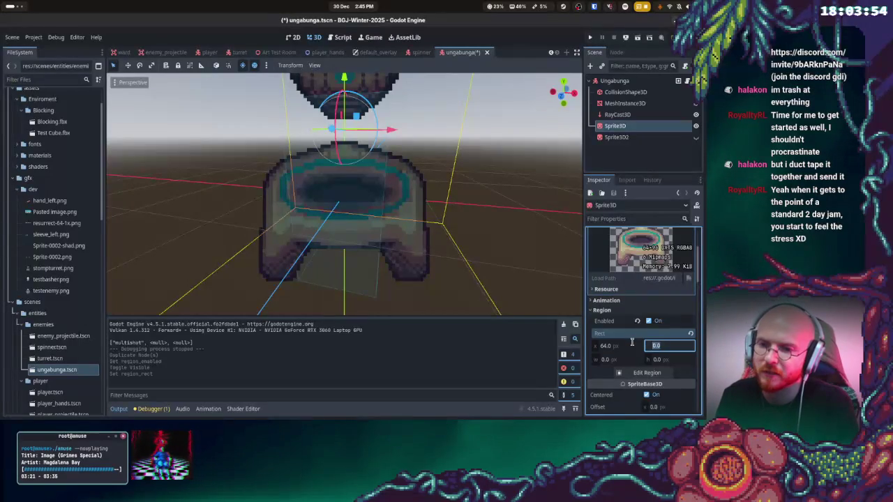
pyautogui.write('64')
pyautogui.press('Return')
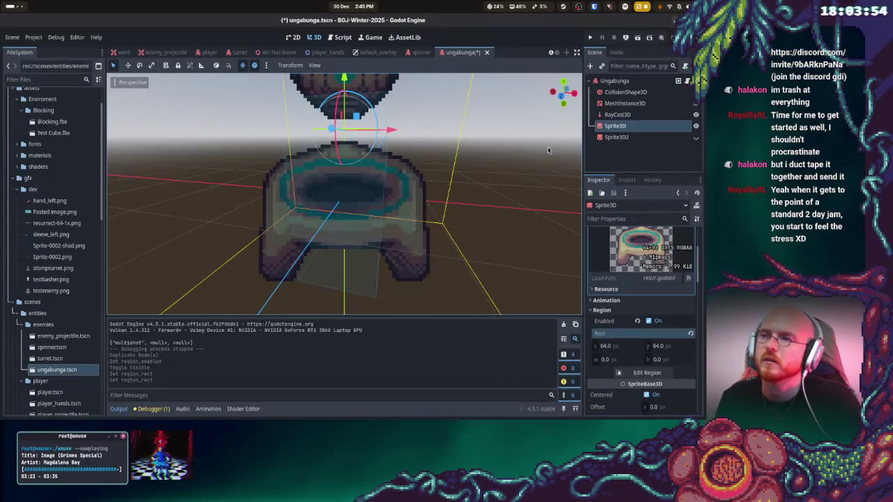
pyautogui.click(591, 38)
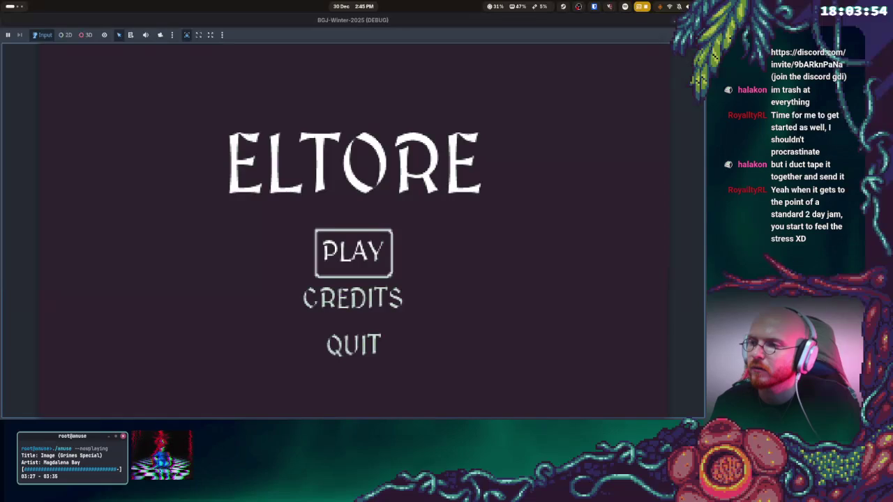
# Start playing from the ELTORE menu, then stop the game with F8
pyautogui.click(354, 254)
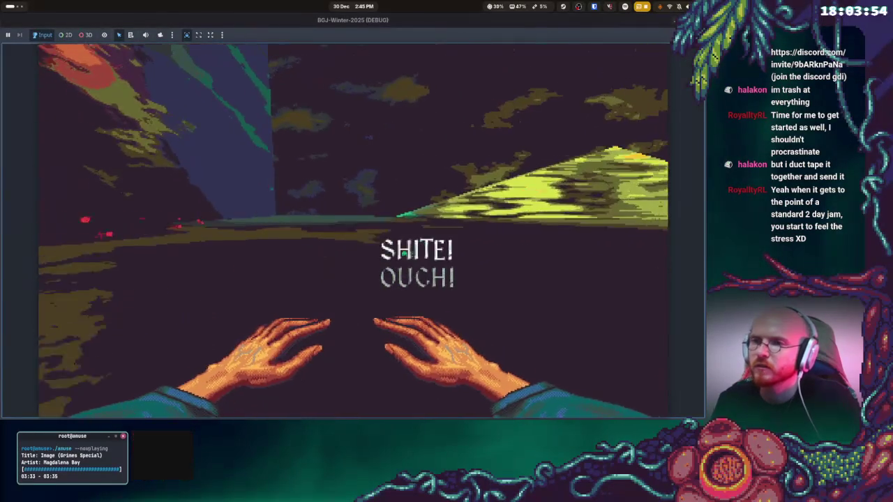
pyautogui.press('F8')
pyautogui.scroll(3, 652, 272)
pyautogui.scroll(-2, 632, 290)
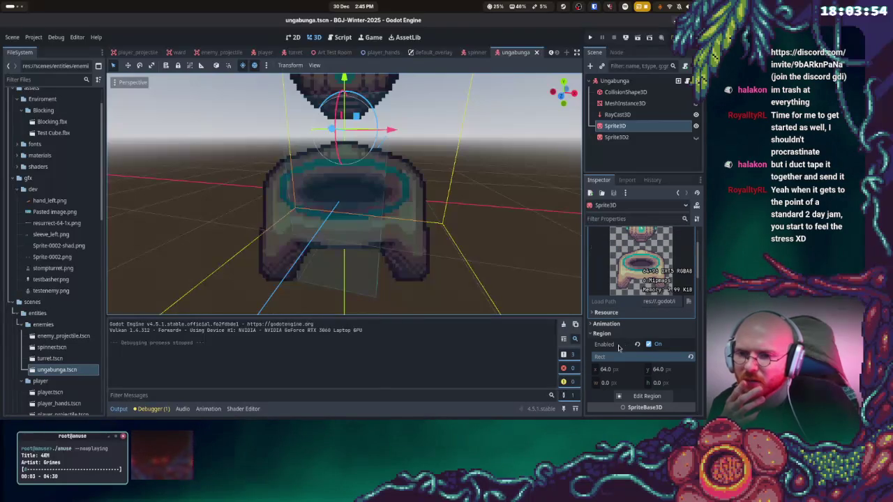
# Mark a rough crop around the orb in the visual region editor
pyautogui.scroll(-1, 629, 362)
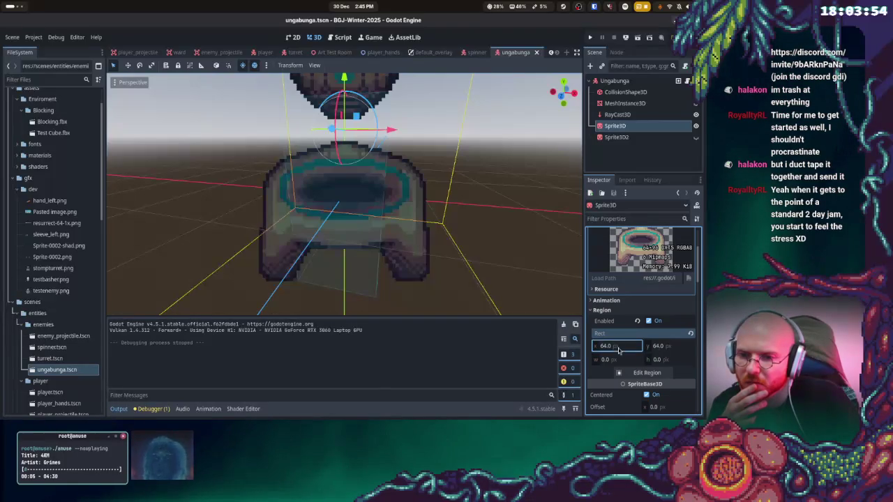
pyautogui.click(648, 374)
pyautogui.scroll(4, 364, 212)
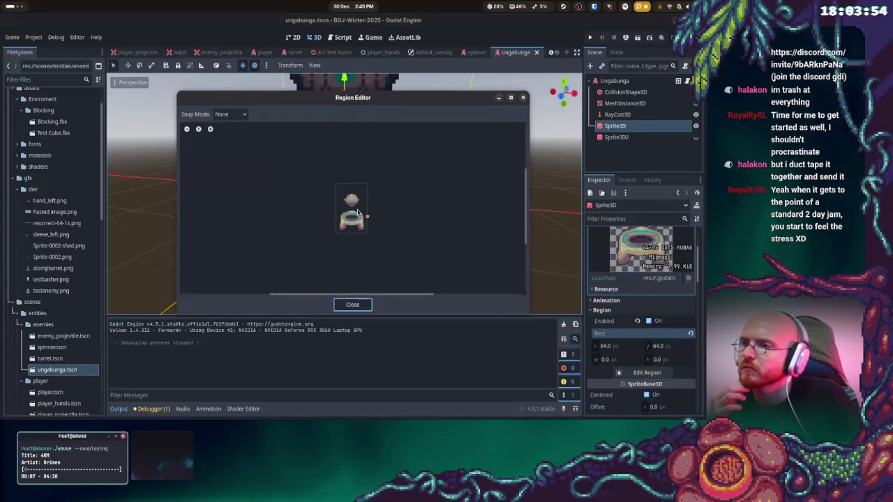
pyautogui.moveTo(368, 214)
pyautogui.mouseDown()
pyautogui.moveTo(295, 150)
pyautogui.moveTo(361, 201)
pyautogui.moveTo(354, 196)
pyautogui.mouseUp()
pyautogui.click(328, 132)
pyautogui.click(355, 306)
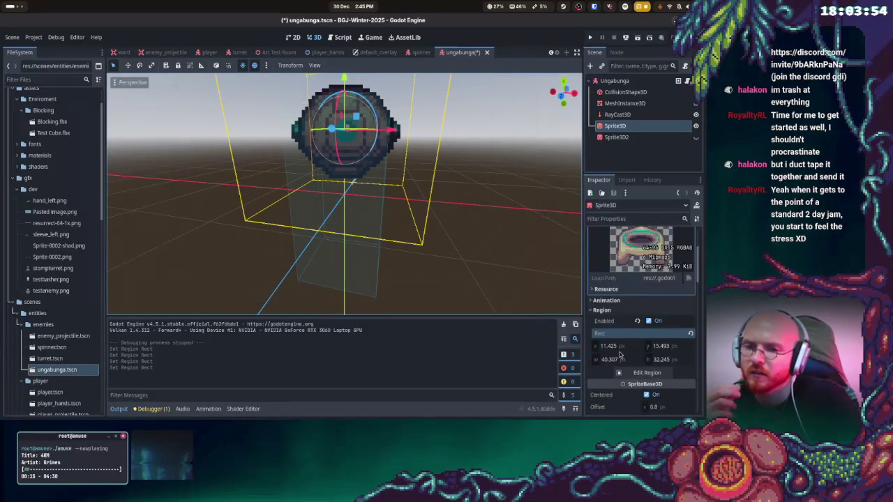
# Enter region rect x 12, y 12, width 42, height 42
pyautogui.click(616, 346)
pyautogui.write('12')
pyautogui.press('Tab')
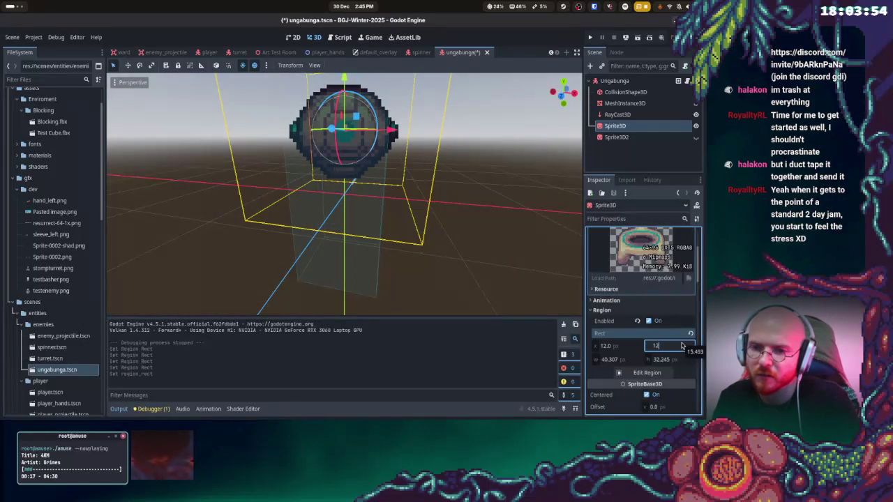
pyautogui.write('2')
pyautogui.press('Return')
pyautogui.press('Tab')
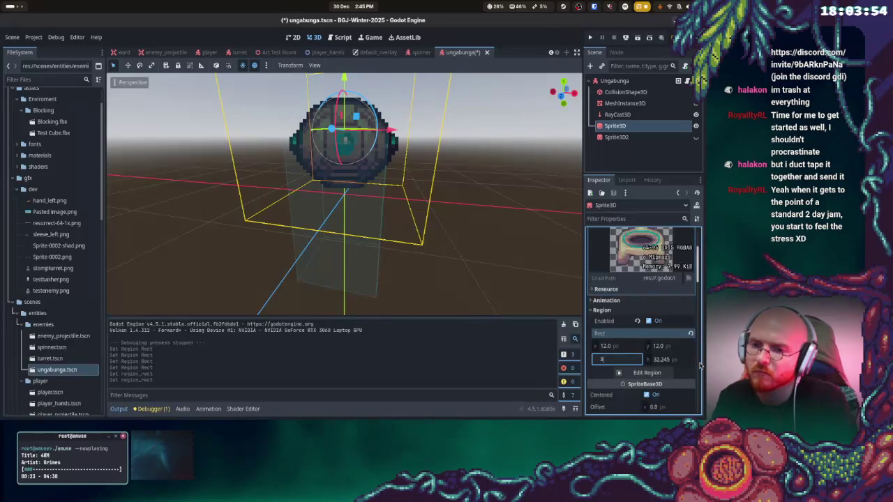
pyautogui.press('Tab')
pyautogui.write('42')
pyautogui.press('Return')
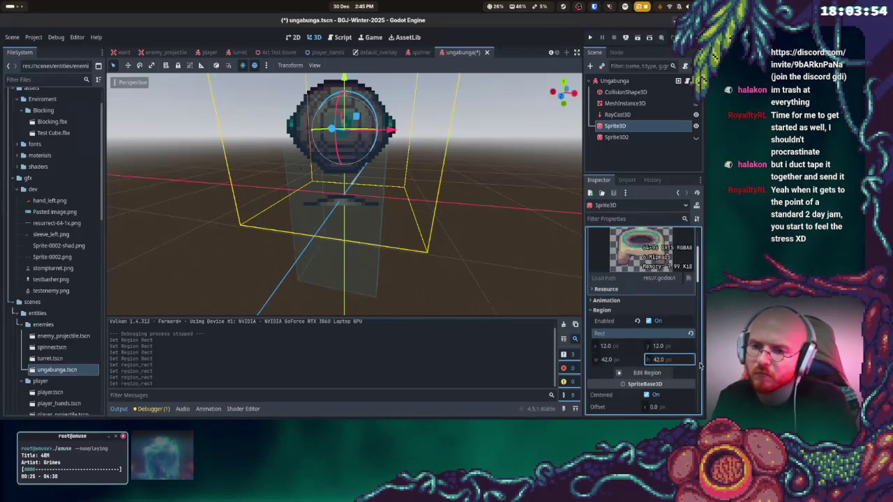
# Resize the region to 36 × 36
pyautogui.click(660, 362)
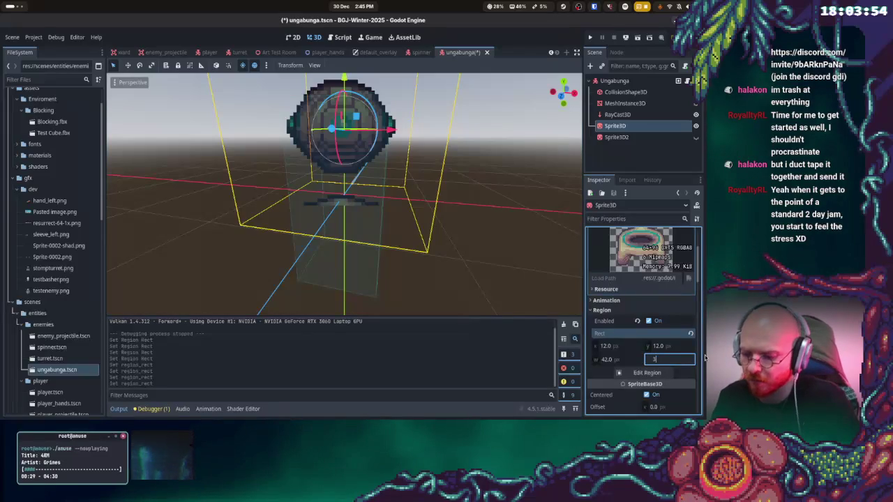
pyautogui.write('6')
pyautogui.press('Return')
pyautogui.click(618, 360)
pyautogui.write('36')
pyautogui.press('Return')
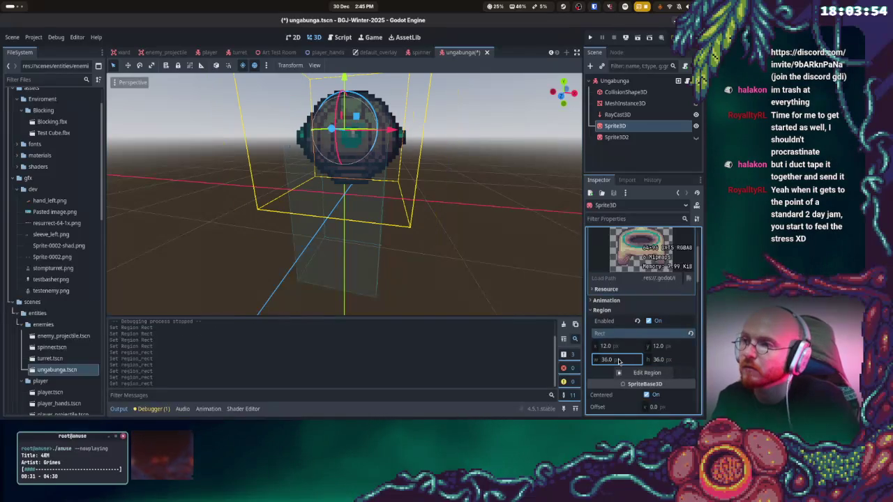
# Shift the region offset to x 14, y 14 and launch the game
pyautogui.moveTo(481, 202); pyautogui.dragTo(454, 178)
pyautogui.click(620, 347)
pyautogui.write('6')
pyautogui.press('Return')
pyautogui.click(623, 347)
pyautogui.press('Return')
pyautogui.click(612, 346)
pyautogui.write('14')
pyautogui.press('Return')
pyautogui.click(670, 346)
pyautogui.press('Return')
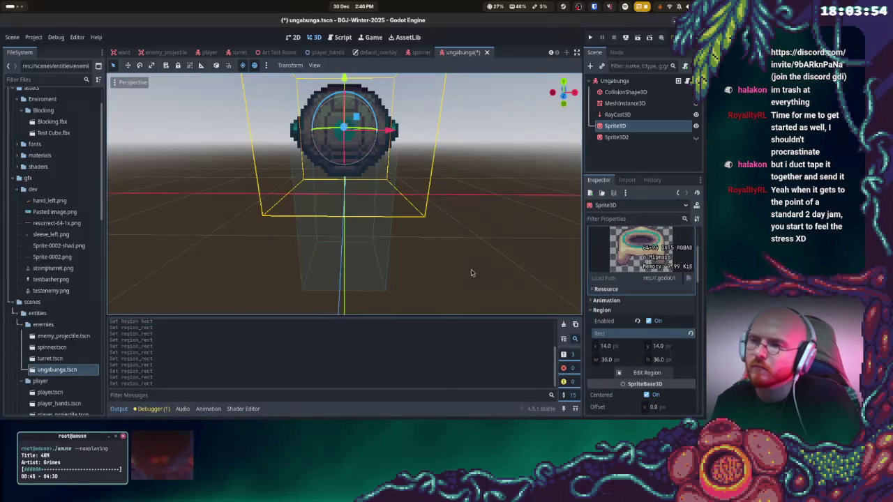
pyautogui.scroll(2, 510, 283)
pyautogui.click(590, 37)
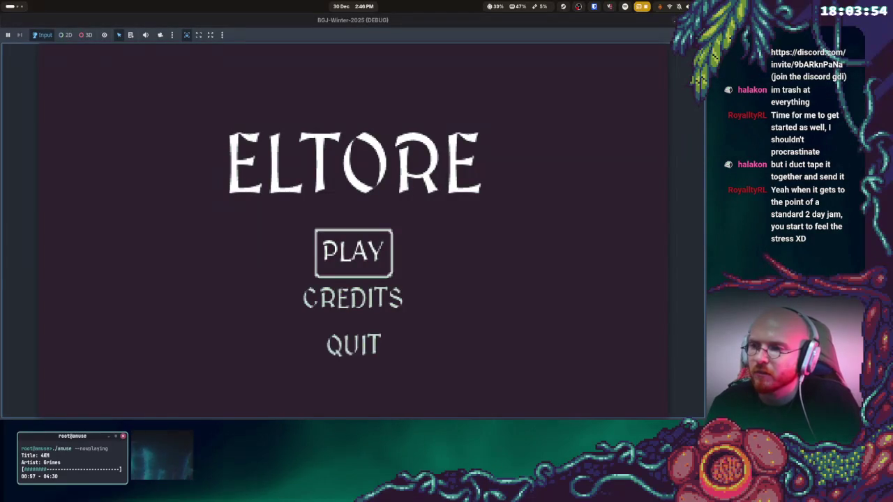
pyautogui.click(354, 252)
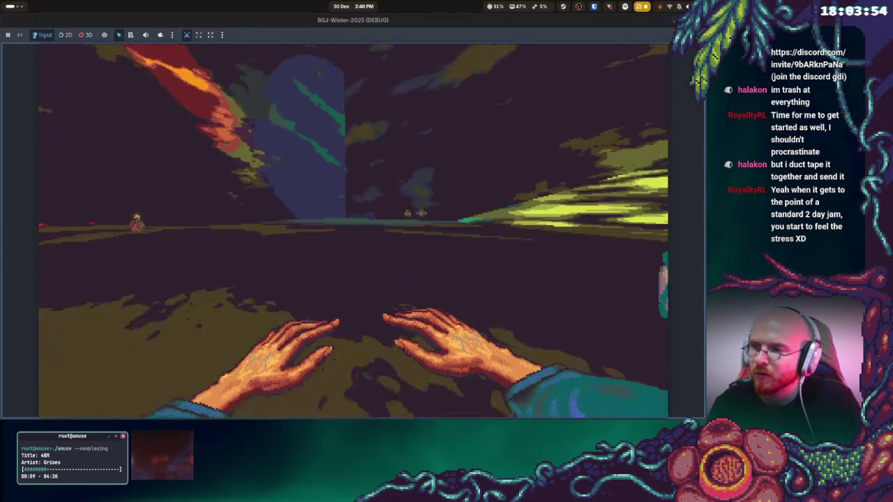
pyautogui.press('w')
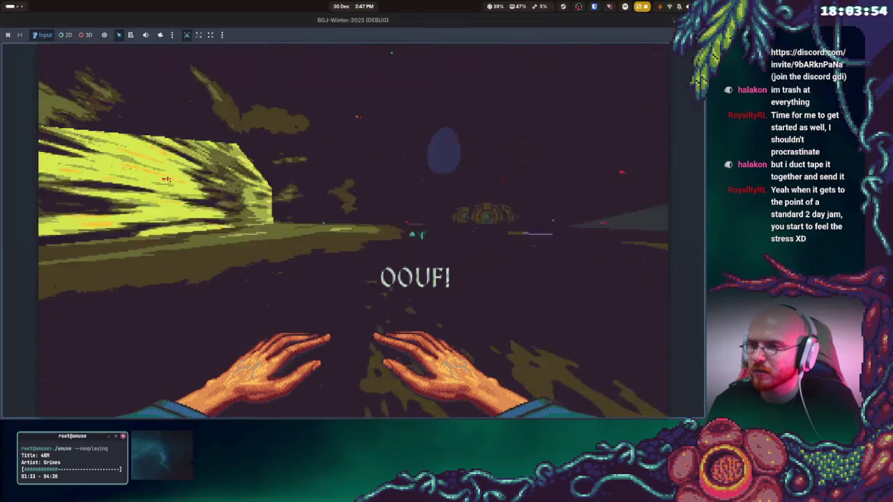
pyautogui.press('F8')
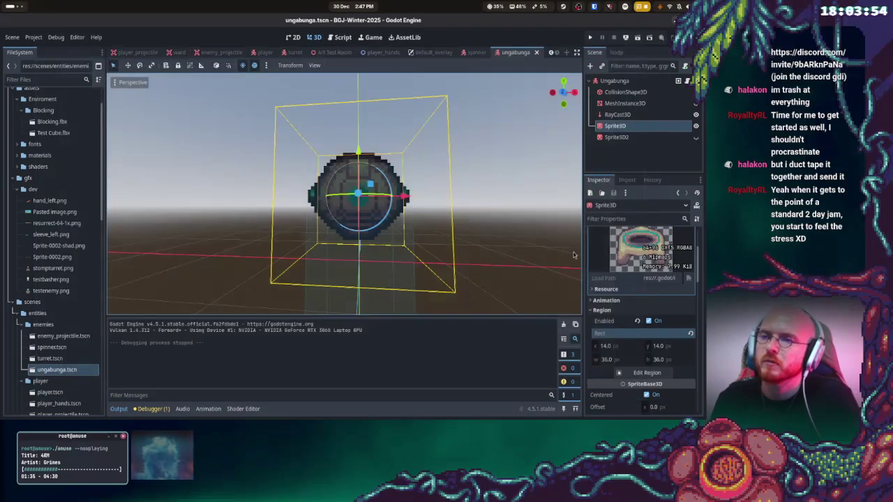
# Disable the Shaded flag on the orb Sprite3D and save ungabunga.tscn
pyautogui.scroll(-6, 663, 335)
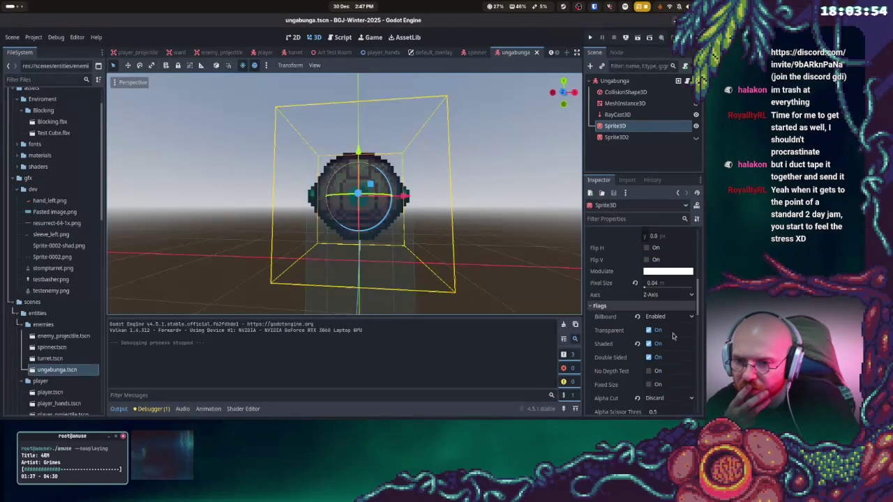
pyautogui.click(652, 321)
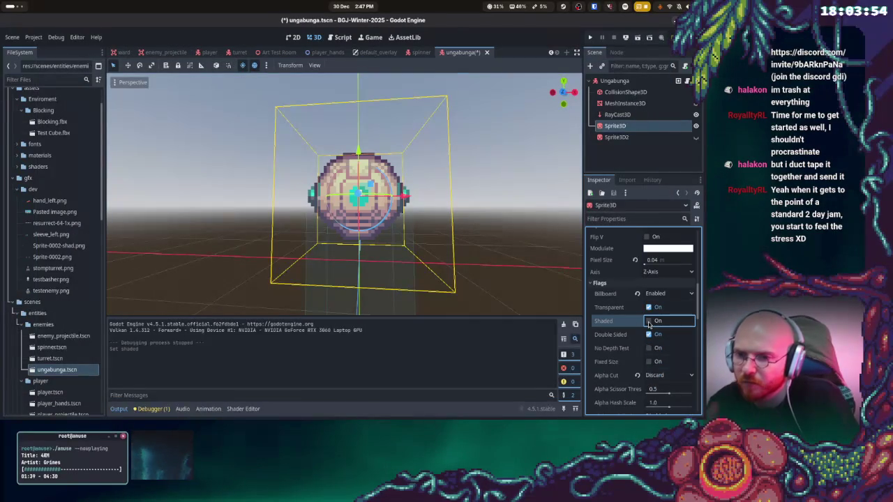
pyautogui.hotkey('ctrl', 's')
# Run the project to playtest the unshaded orb
pyautogui.scroll(-2, 635, 353)
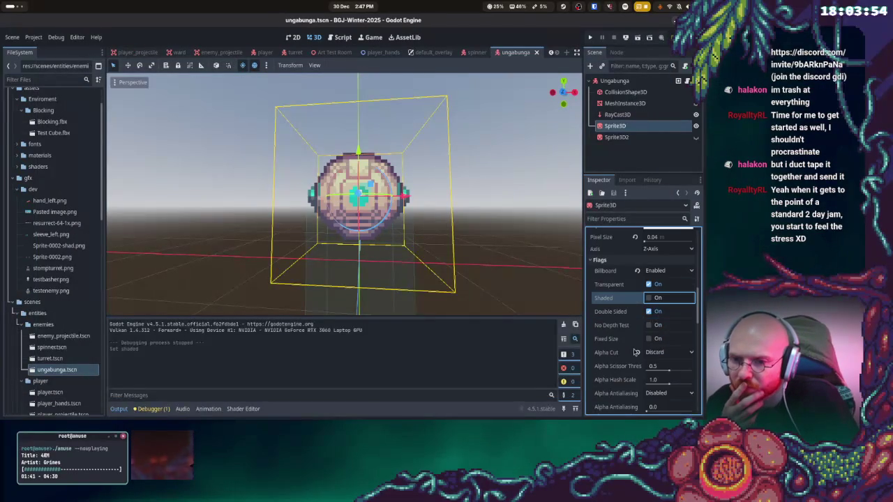
pyautogui.scroll(-1, 642, 346)
pyautogui.scroll(-2, 639, 340)
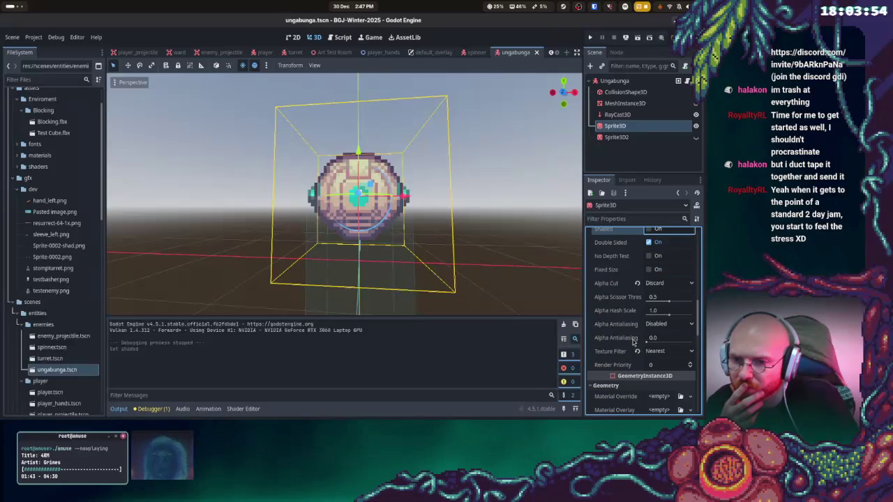
pyautogui.scroll(-4, 654, 337)
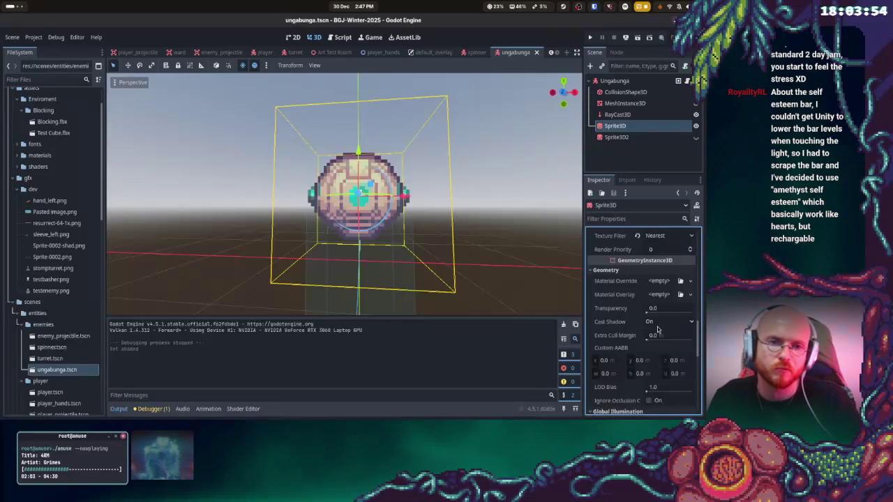
pyautogui.click(590, 38)
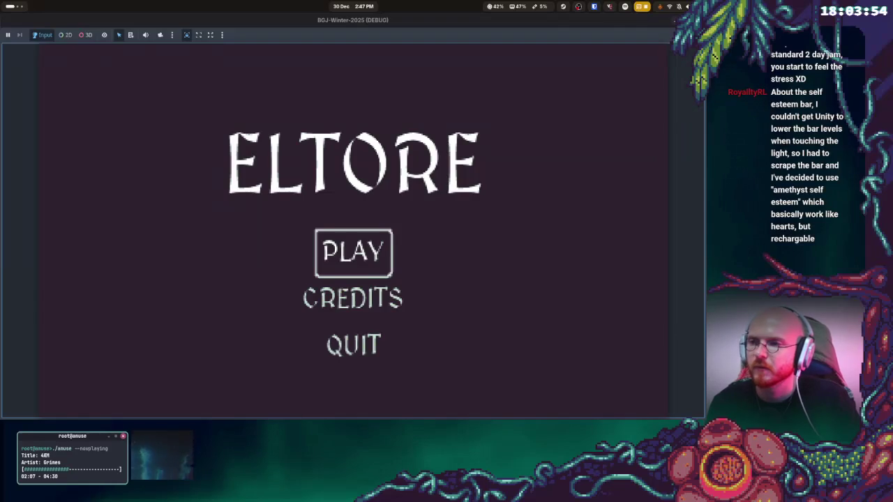
# Start play from the title menu, walk forward to the orb enemies, then stop with F8
pyautogui.press('Return')
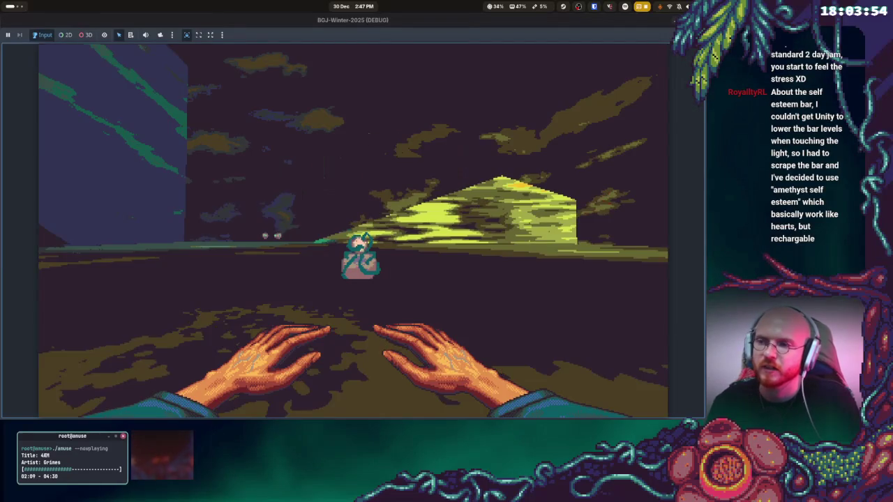
pyautogui.press('w')
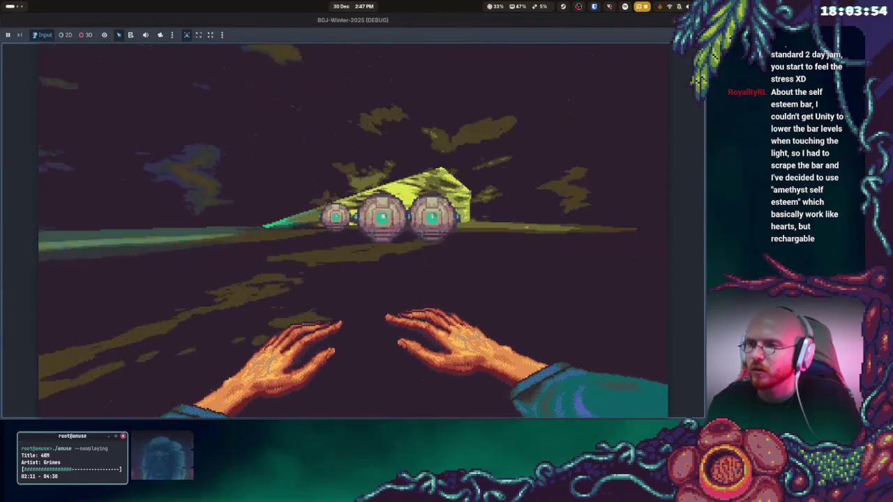
pyautogui.press('w')
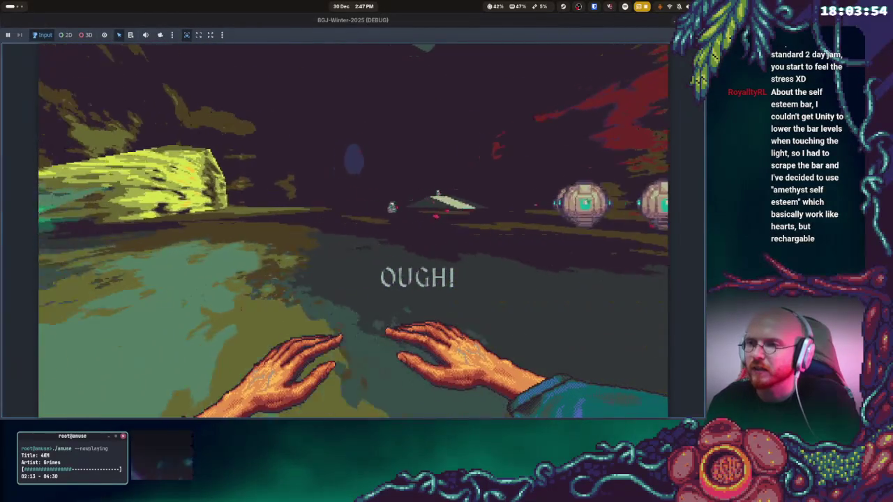
pyautogui.press('w')
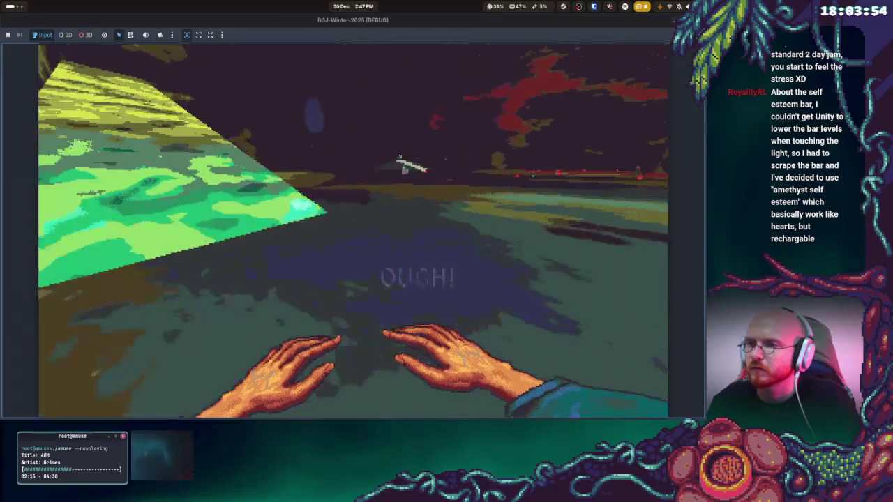
pyautogui.press('w')
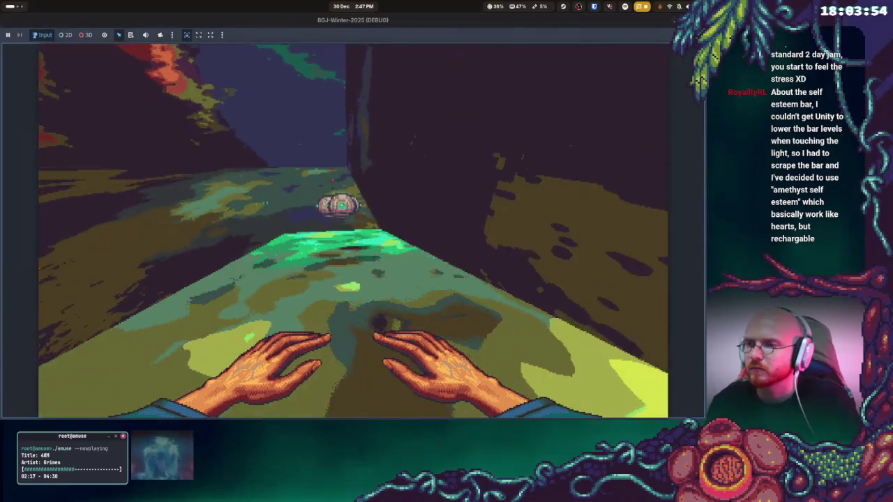
pyautogui.press('w')
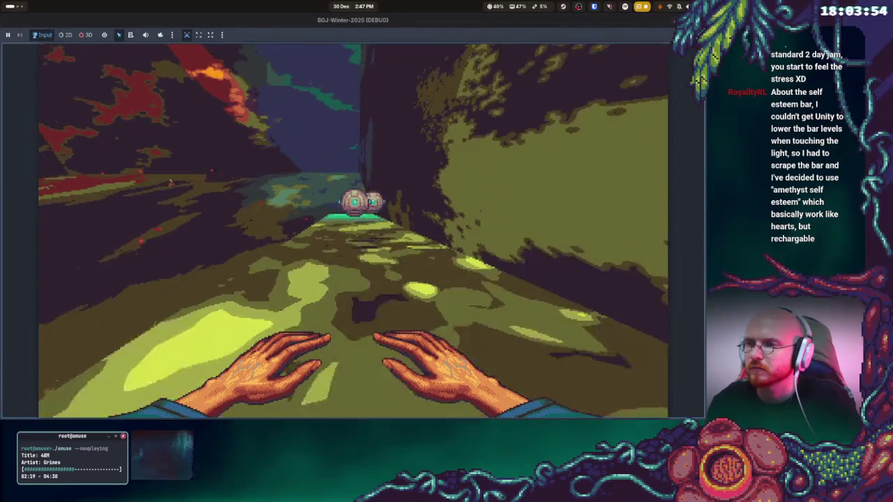
pyautogui.press('w')
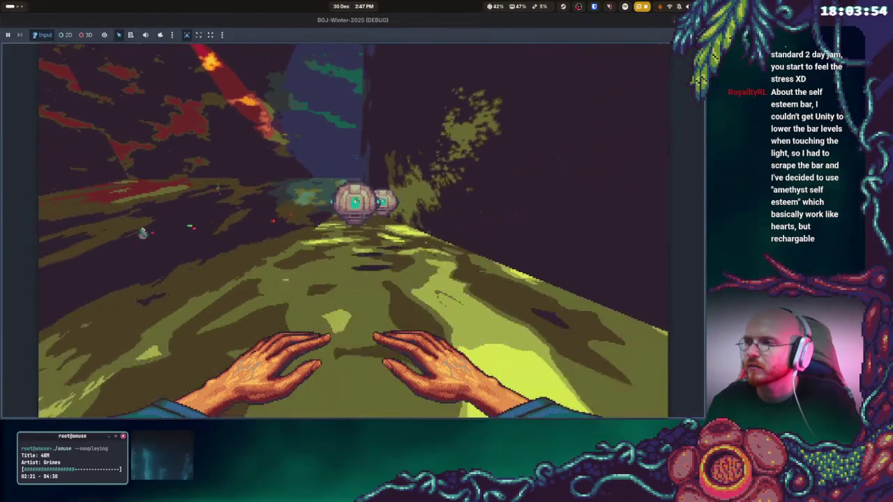
pyautogui.press('F8')
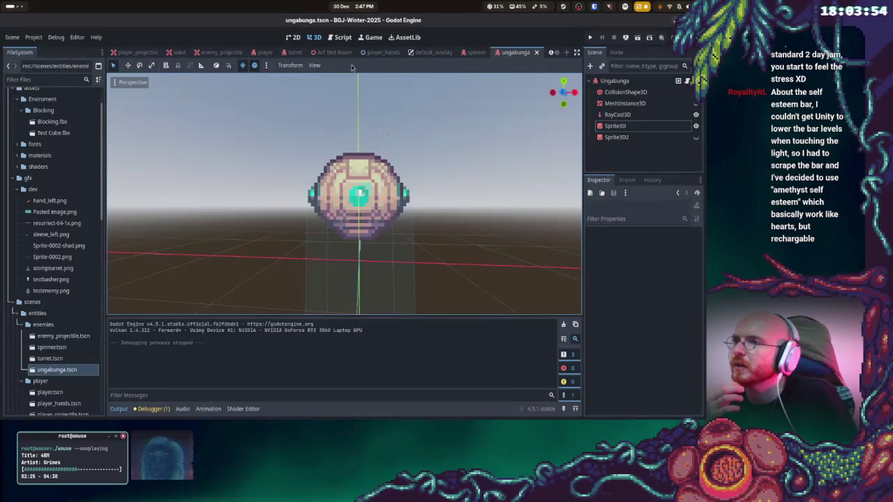
pyautogui.click(293, 53)
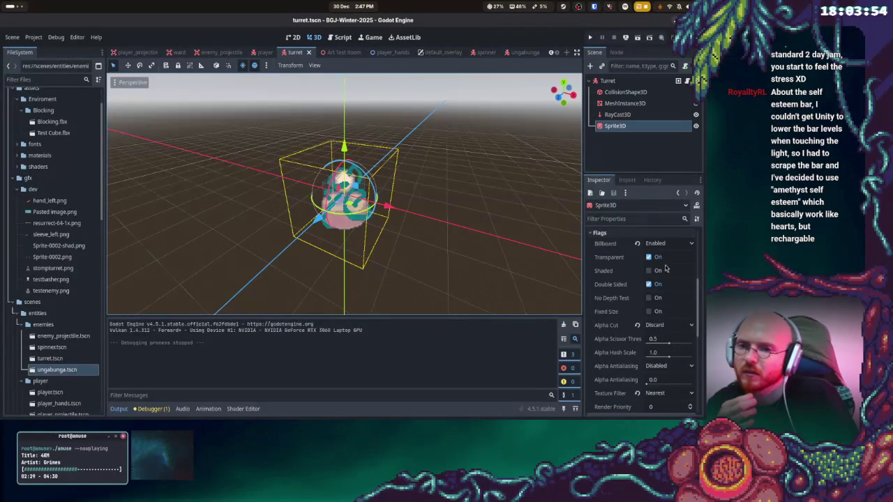
pyautogui.scroll(4, 649, 268)
pyautogui.click(693, 252)
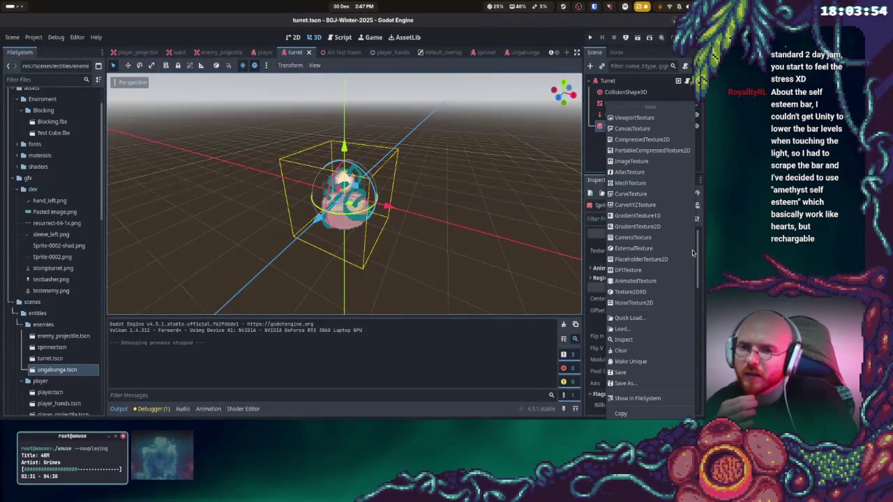
pyautogui.click(629, 318)
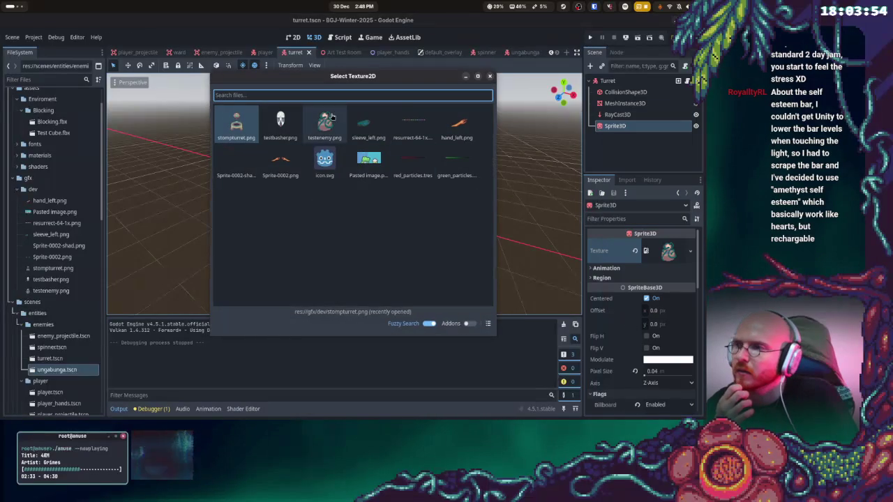
pyautogui.doubleClick(249, 128)
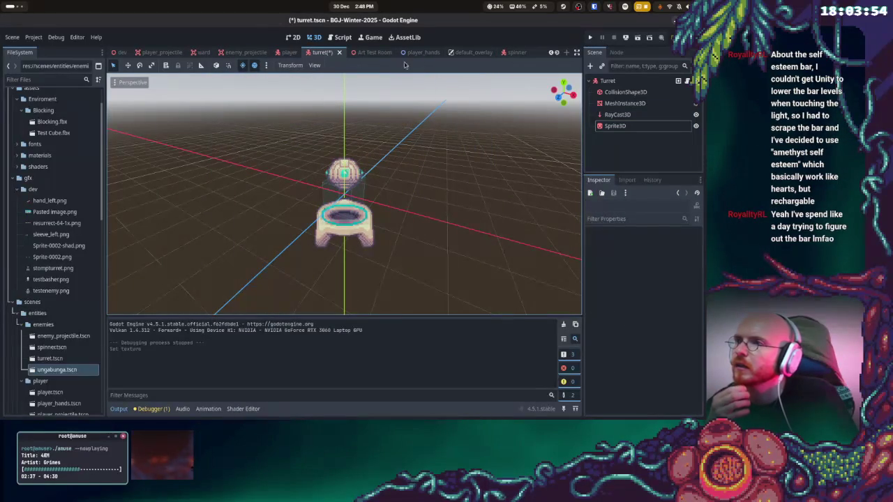
pyautogui.click(613, 127)
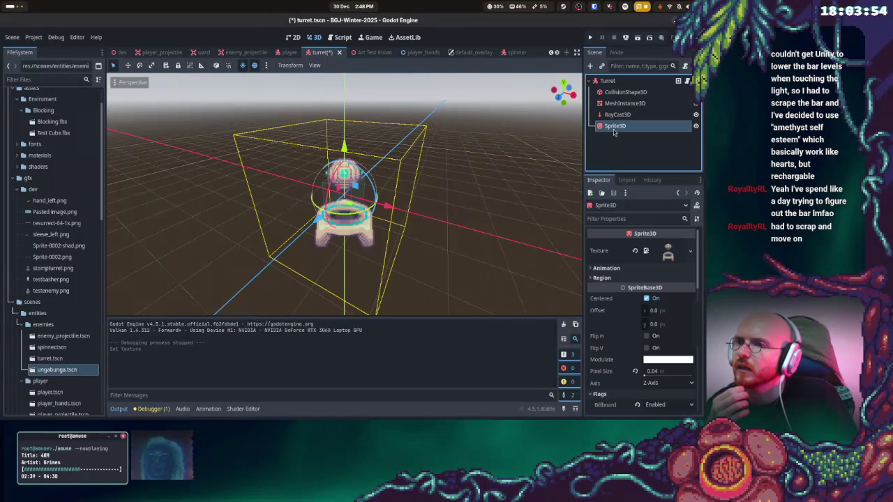
pyautogui.scroll(4, 401, 201)
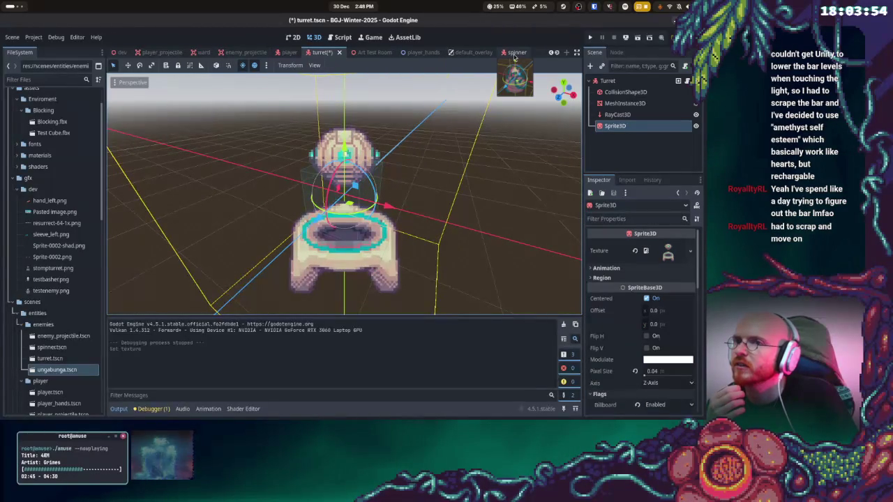
pyautogui.click(453, 175)
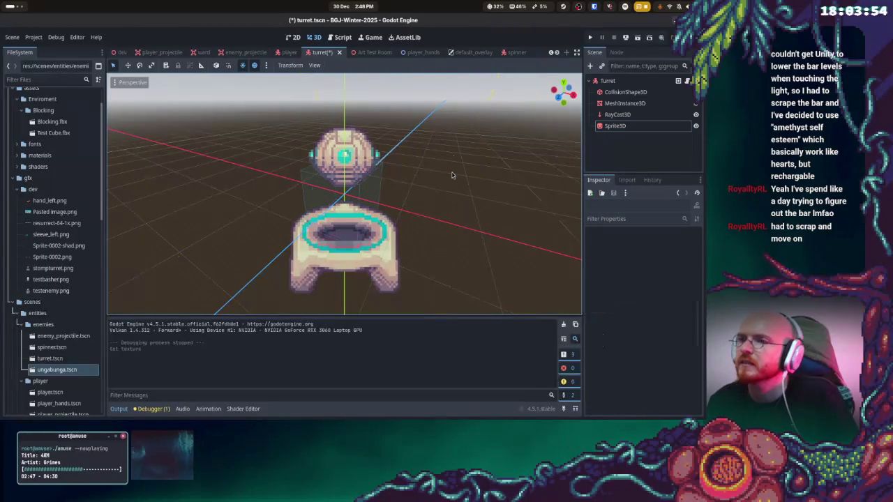
pyautogui.hotkey('ctrl', 'z')
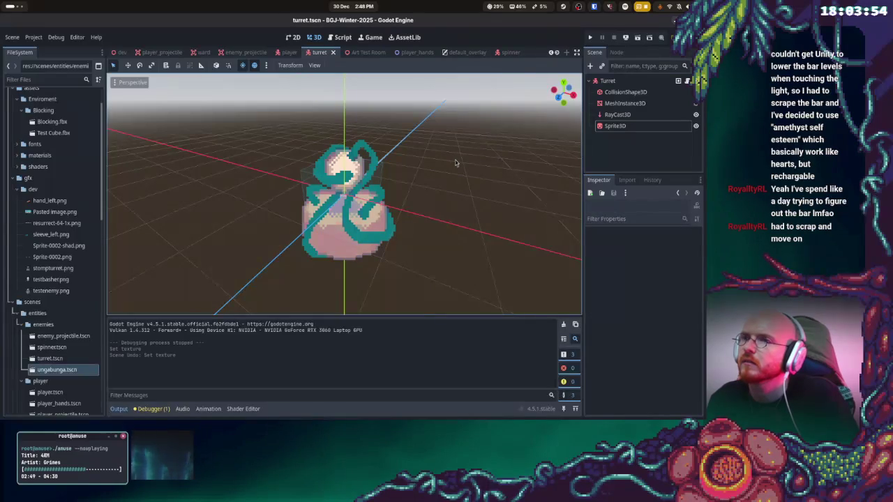
pyautogui.click(503, 52)
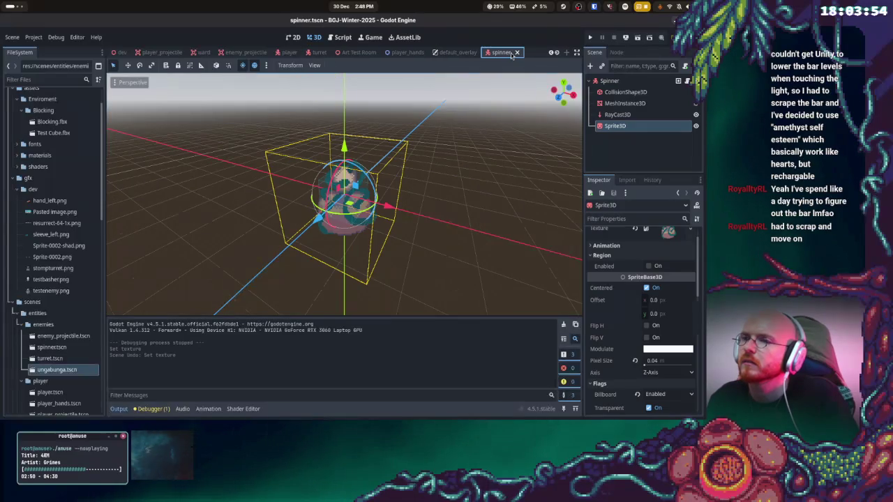
pyautogui.click(319, 53)
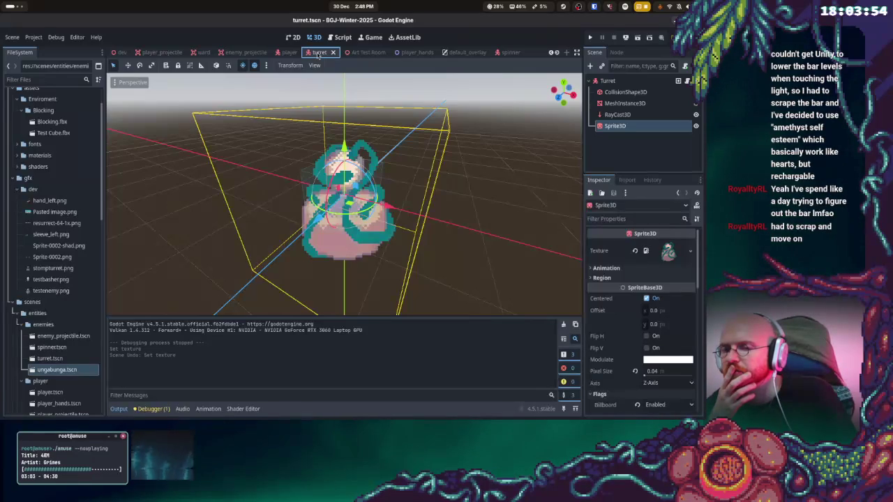
pyautogui.click(690, 251)
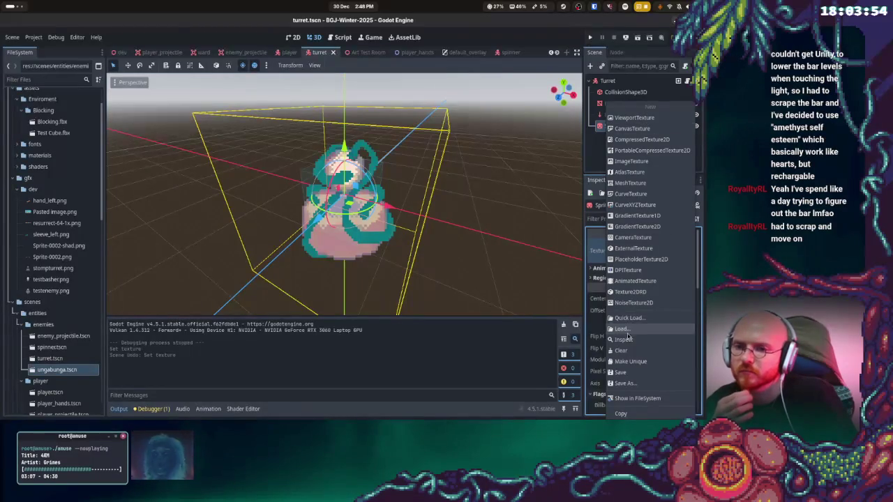
pyautogui.click(628, 318)
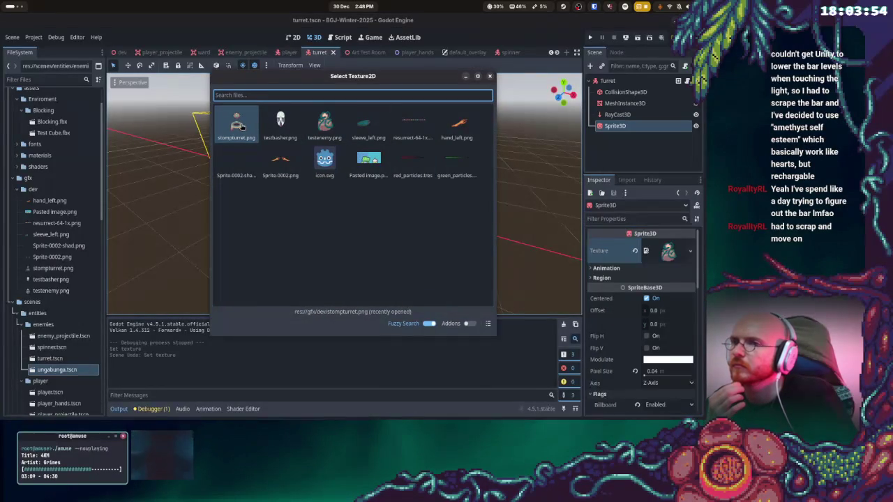
pyautogui.click(491, 77)
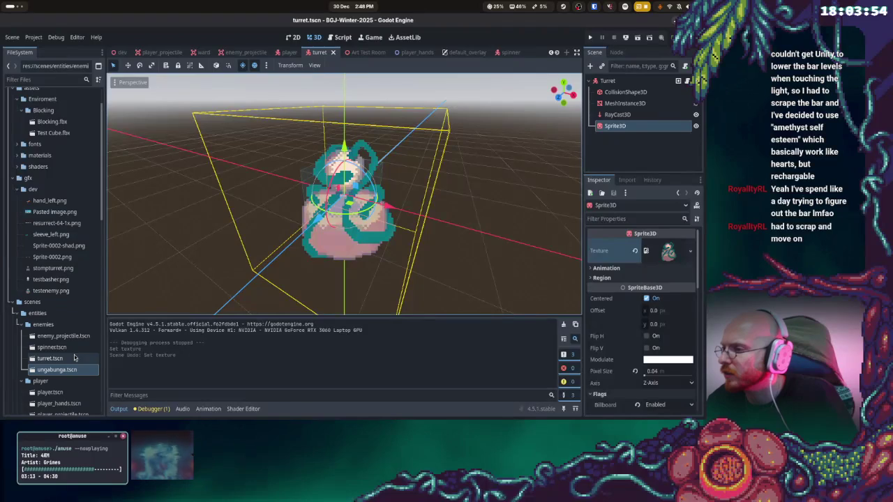
pyautogui.doubleClick(57, 370)
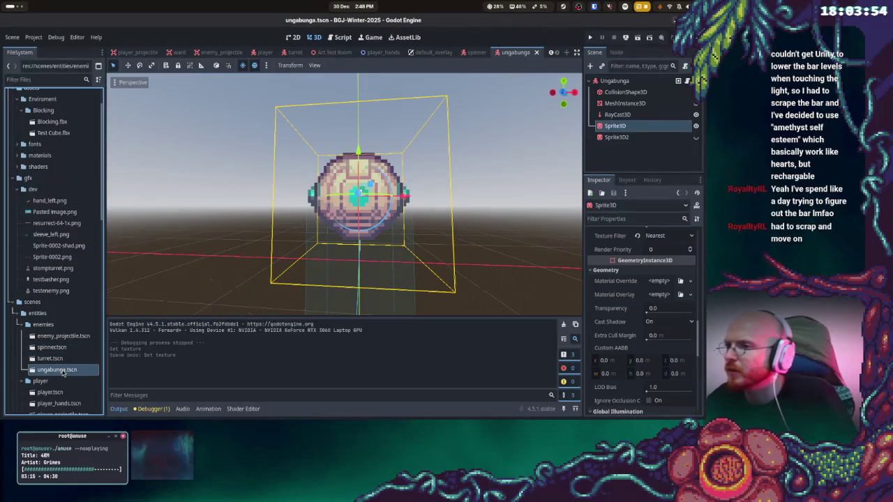
# Copy the orb sprite node and paste it under the Turret root in turret.tscn
pyautogui.rightClick(620, 129)
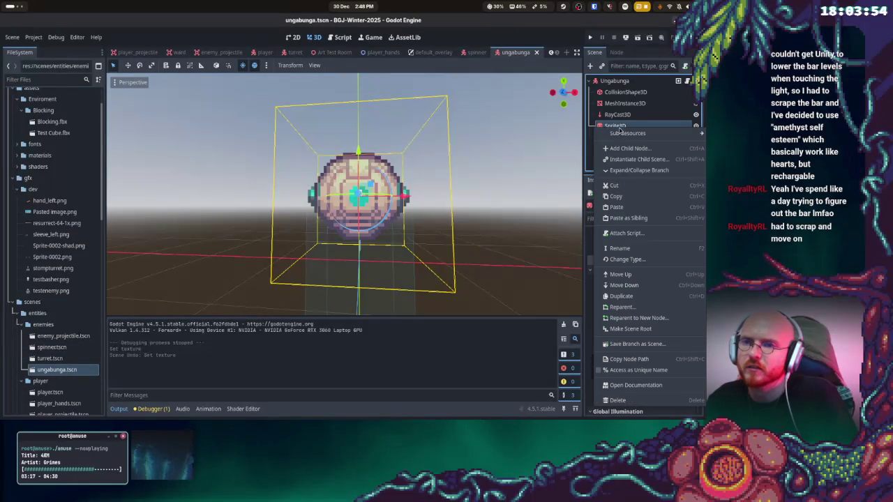
pyautogui.click(624, 196)
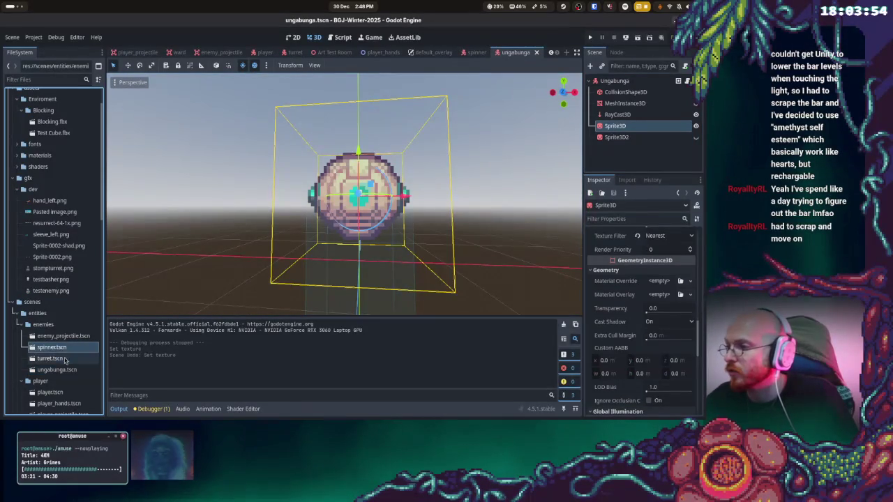
pyautogui.doubleClick(49, 358)
pyautogui.rightClick(616, 127)
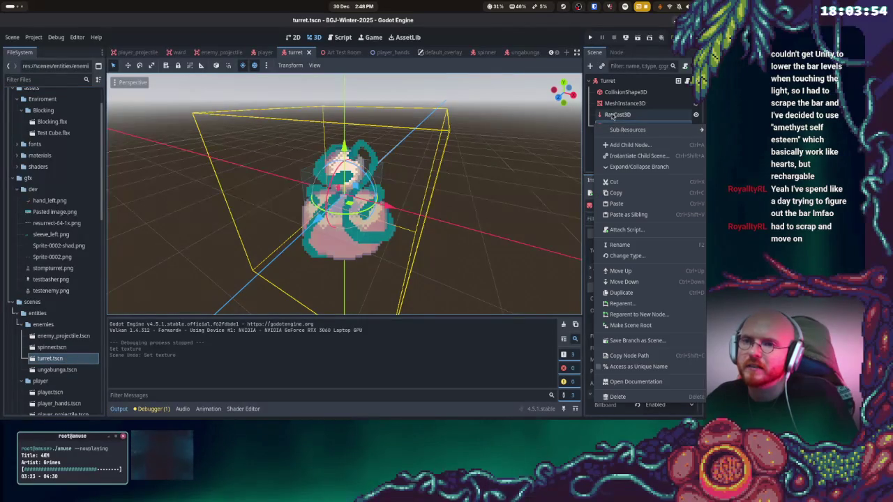
pyautogui.click(606, 83)
pyautogui.rightClick(606, 83)
pyautogui.click(620, 161)
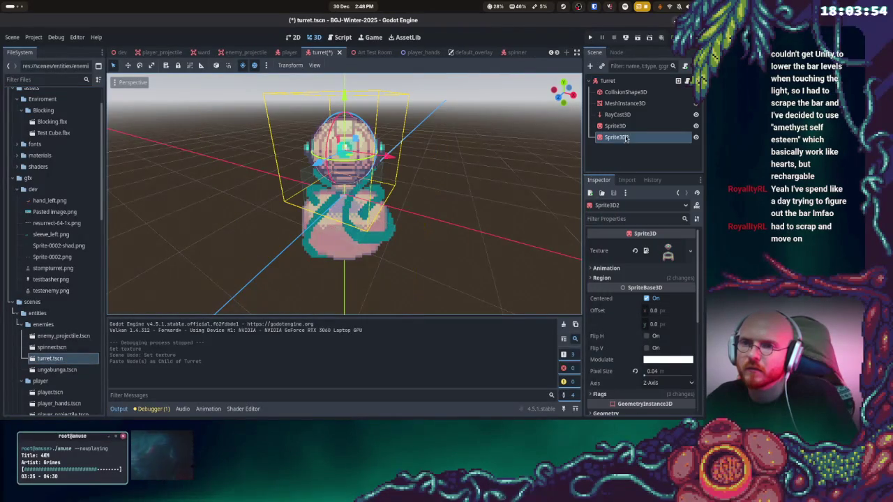
# Delete the turret's old Sprite3D node
pyautogui.click(601, 126)
pyautogui.rightClick(601, 127)
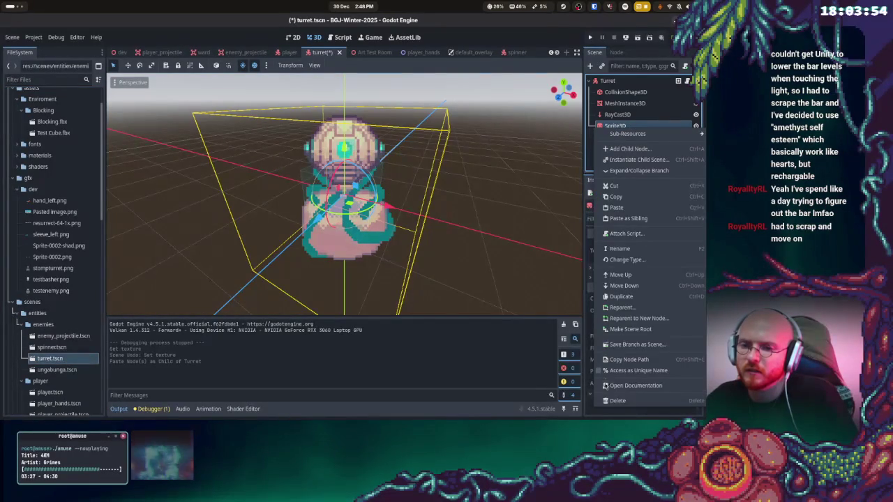
pyautogui.click(617, 400)
pyautogui.click(374, 218)
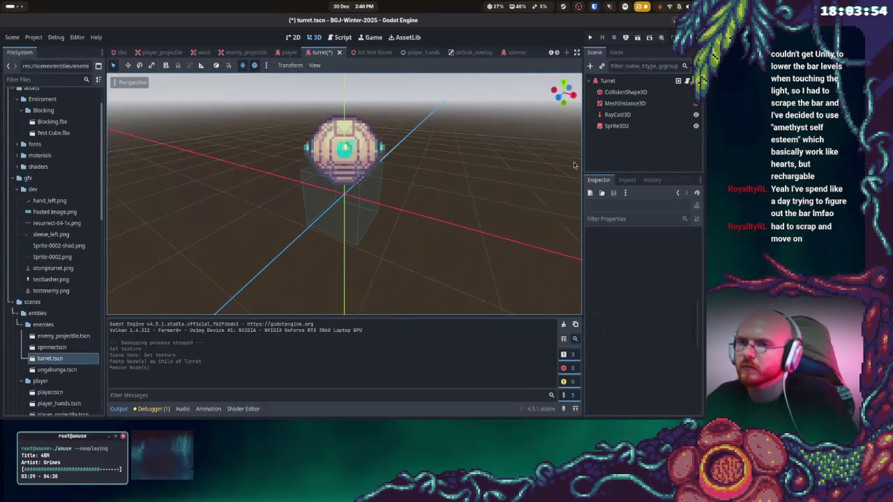
# Duplicate the pasted orb sprite Sprite3D2 into Sprite3D3 and expand its Region settings
pyautogui.click(614, 128)
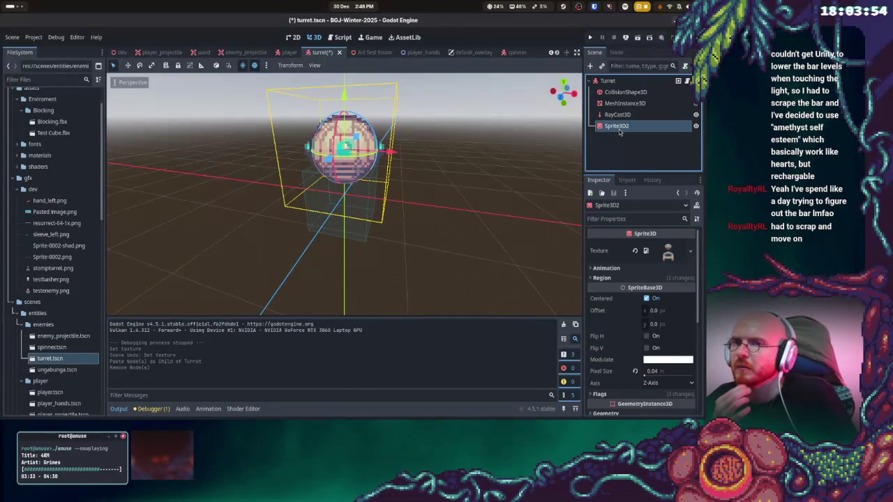
pyautogui.rightClick(620, 132)
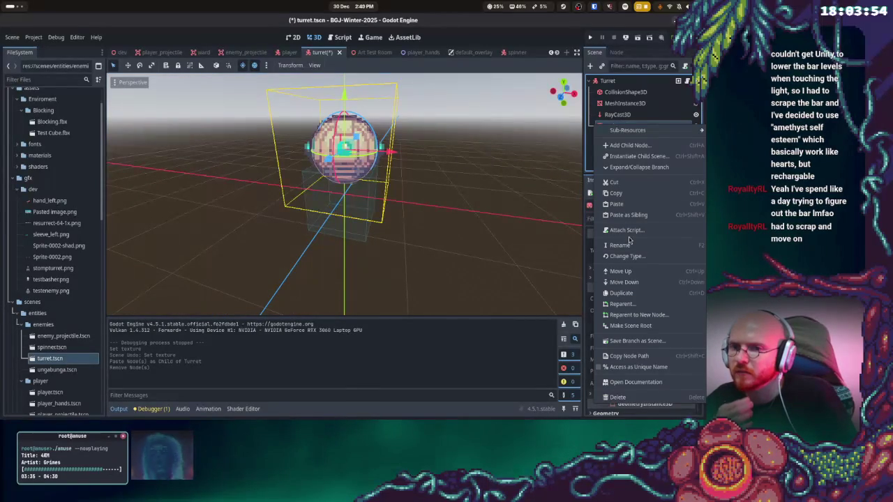
pyautogui.click(628, 294)
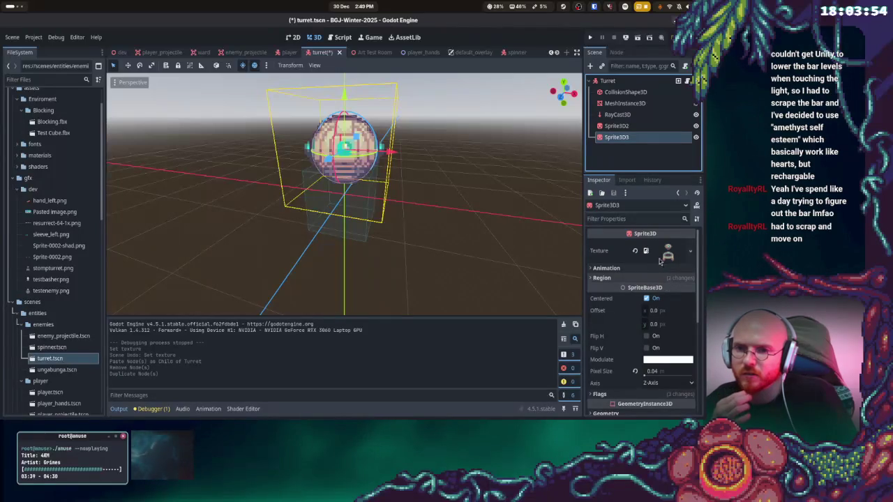
pyautogui.click(618, 278)
# Box the turret base on the texture in the Region Editor
pyautogui.click(636, 340)
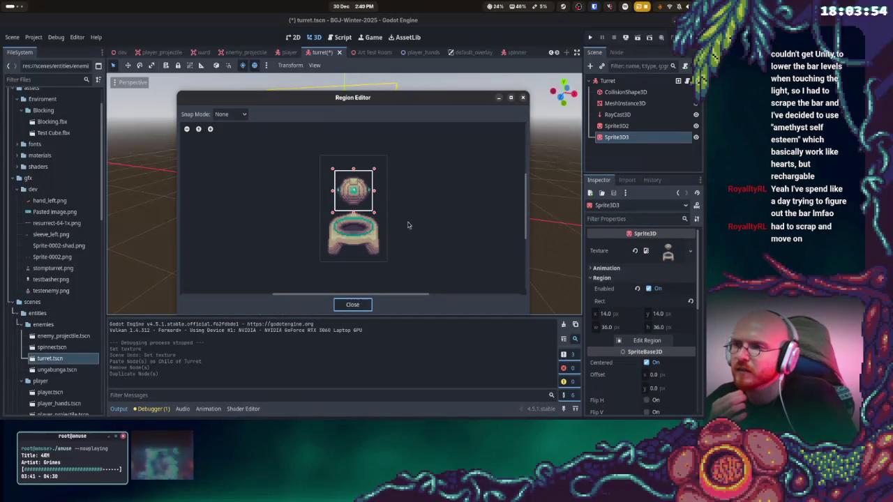
pyautogui.moveTo(354, 193)
pyautogui.mouseDown()
pyautogui.moveTo(347, 214)
pyautogui.moveTo(380, 261)
pyautogui.mouseUp()
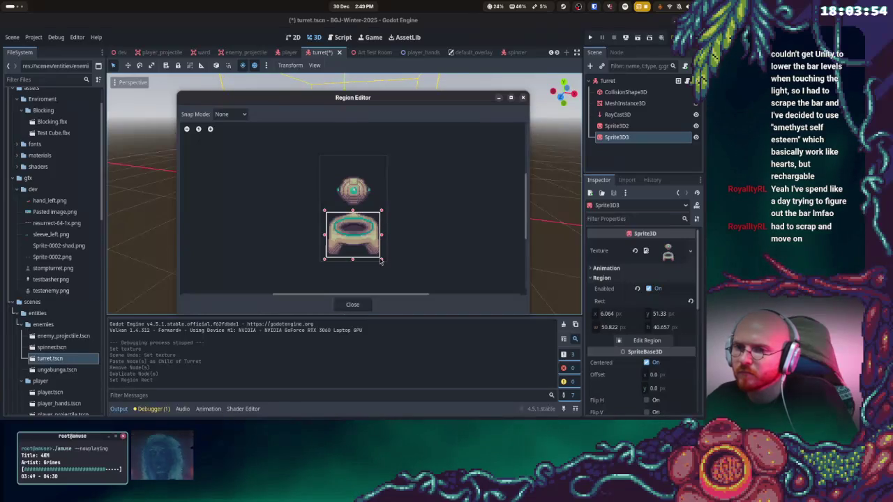
pyautogui.moveTo(325, 201)
pyautogui.mouseDown()
pyautogui.moveTo(360, 255)
pyautogui.moveTo(379, 262)
pyautogui.mouseUp()
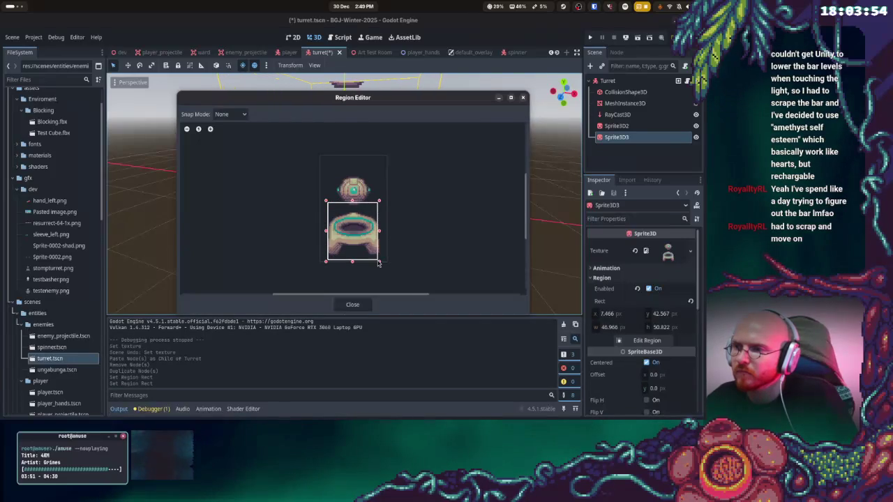
pyautogui.moveTo(379, 201); pyautogui.dragTo(380, 204)
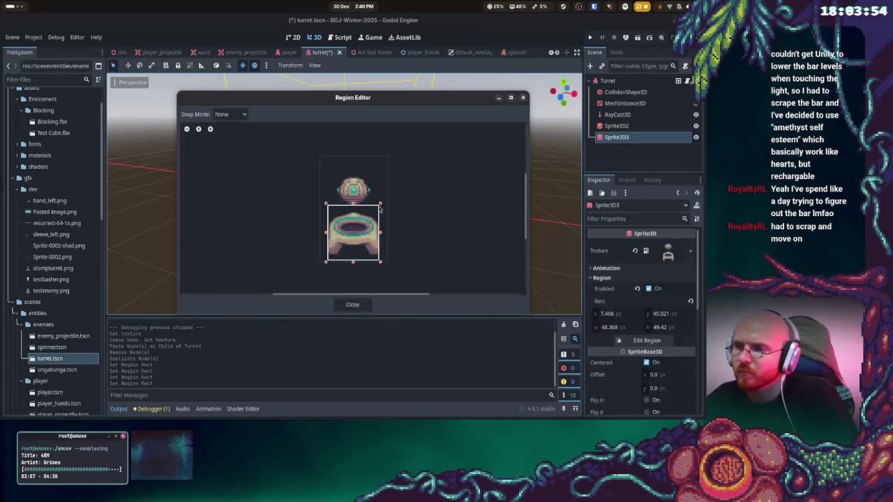
pyautogui.click(352, 304)
# Set the region rect to x 7.5, y 45, width 50, height 50
pyautogui.click(607, 327)
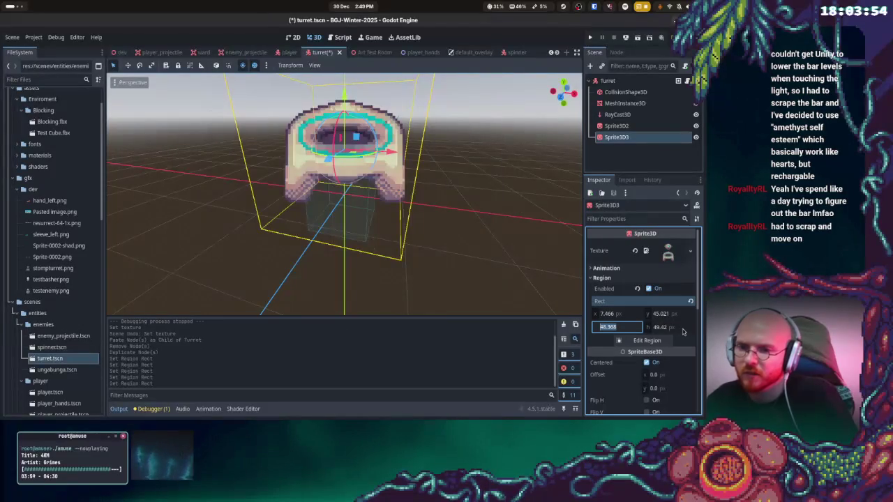
pyautogui.press('Tab')
pyautogui.write('50')
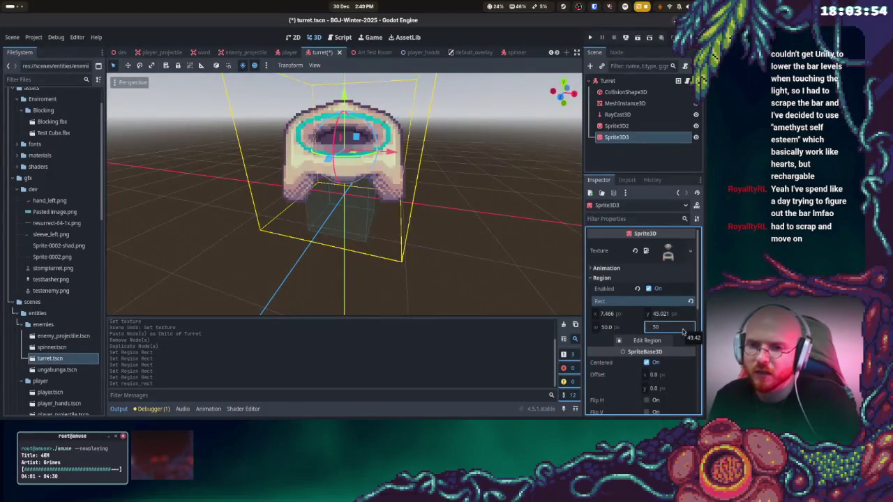
pyautogui.click(663, 314)
pyautogui.write('45')
pyautogui.press('Return')
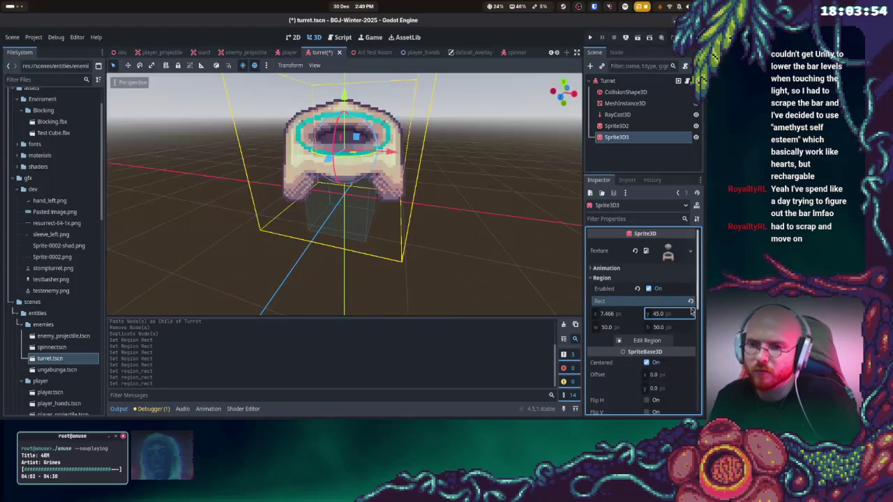
pyautogui.click(617, 314)
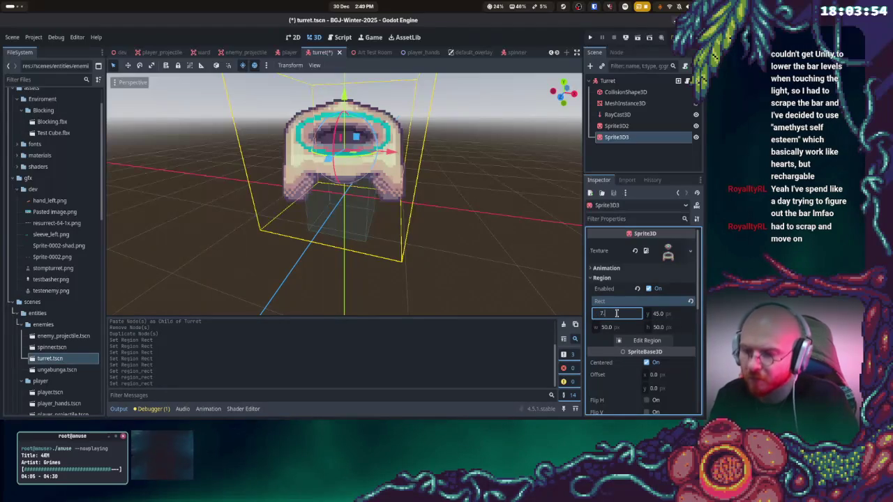
pyautogui.write('5')
pyautogui.press('Return')
# Save turret.tscn with the new base region
pyautogui.moveTo(442, 189)
pyautogui.mouseDown()
pyautogui.moveTo(460, 195)
pyautogui.moveTo(444, 199)
pyautogui.moveTo(474, 192)
pyautogui.mouseUp()
pyautogui.click(622, 158)
pyautogui.hotkey('ctrl', 's')
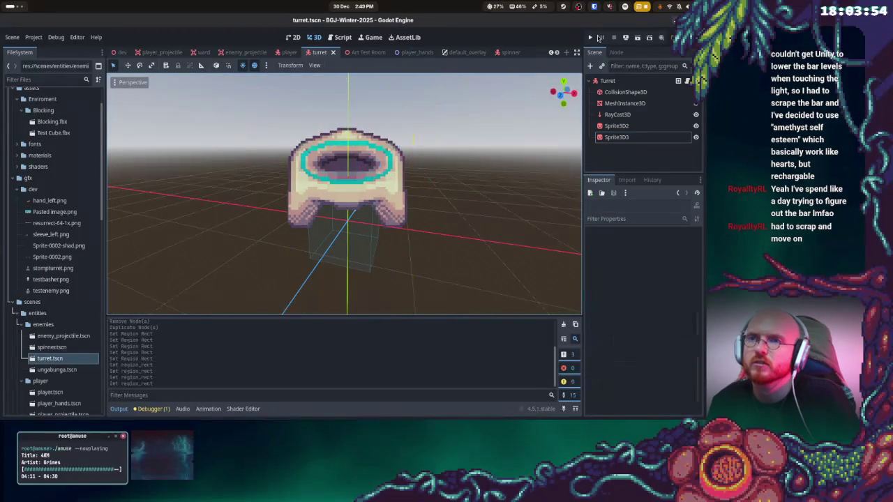
# Lower the base sprite Sprite3D3 to Position Y -0.5 in the Inspector Transform
pyautogui.click(616, 136)
pyautogui.moveTo(348, 130)
pyautogui.mouseDown()
pyautogui.moveTo(349, 218)
pyautogui.moveTo(391, 156)
pyautogui.moveTo(366, 174)
pyautogui.moveTo(362, 197)
pyautogui.mouseUp()
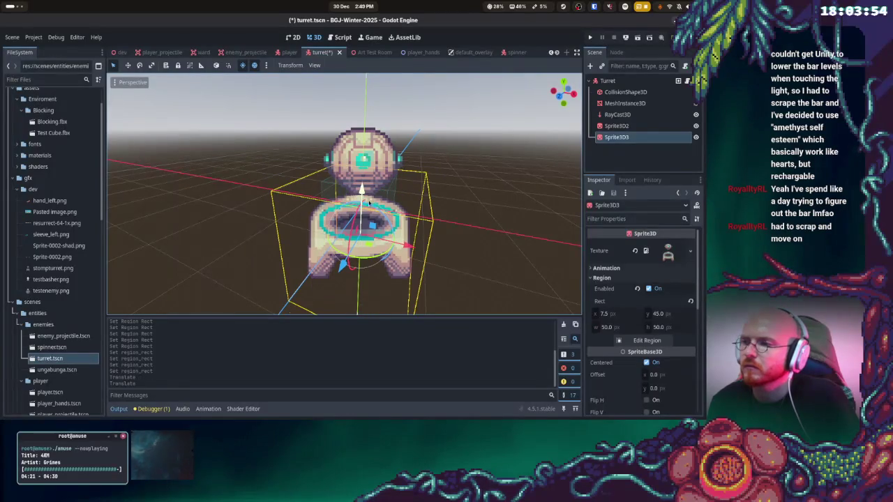
pyautogui.hotkey('ctrl', 'z')
pyautogui.scroll(-10, 633, 345)
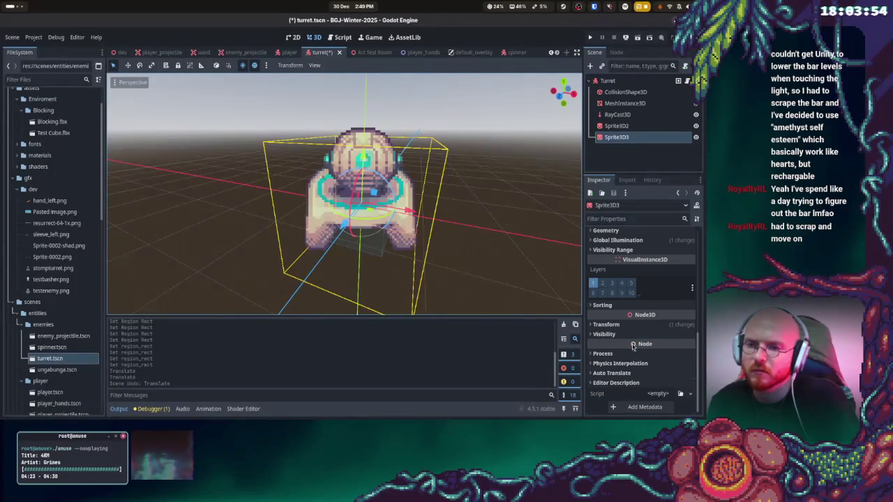
pyautogui.click(607, 325)
pyautogui.scroll(-1, 649, 342)
pyautogui.click(647, 325)
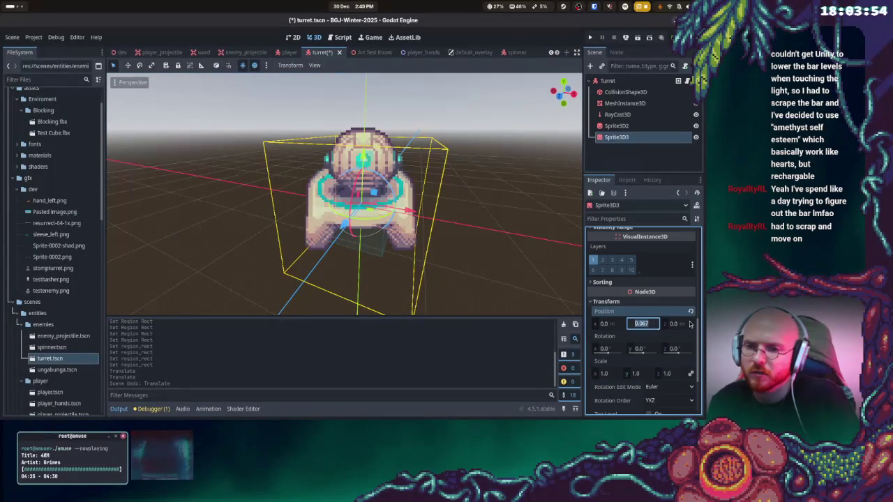
pyautogui.write('0.5')
pyautogui.press('Return')
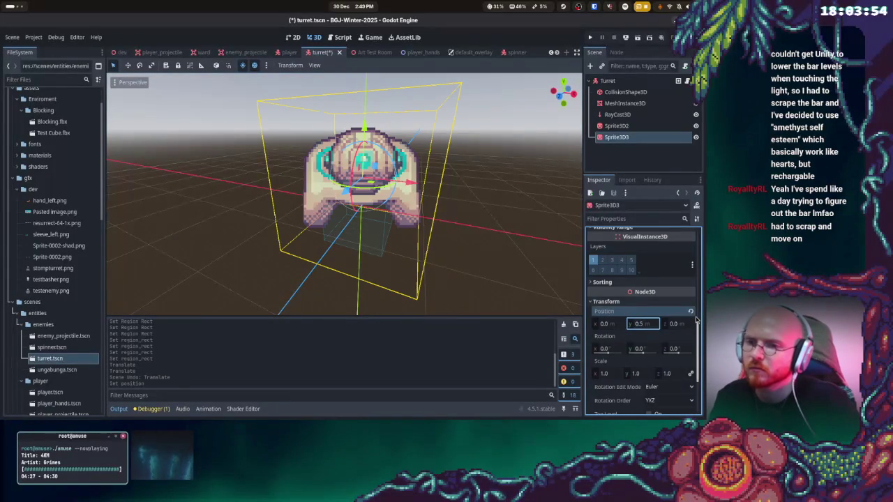
pyautogui.write('-0.5')
pyautogui.press('Return')
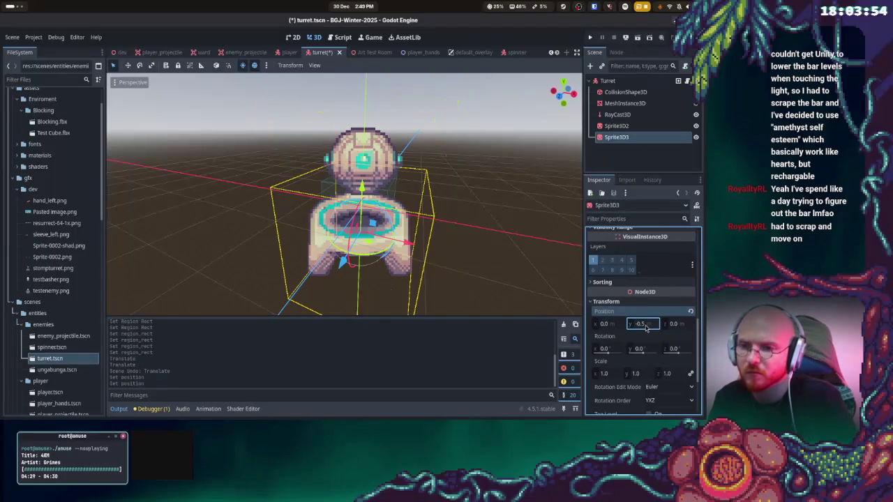
pyautogui.moveTo(454, 245)
pyautogui.mouseDown()
pyautogui.moveTo(505, 202)
pyautogui.moveTo(489, 217)
pyautogui.mouseUp()
# Raise the orb sprite Sprite3D2 to Position Y 1
pyautogui.click(617, 125)
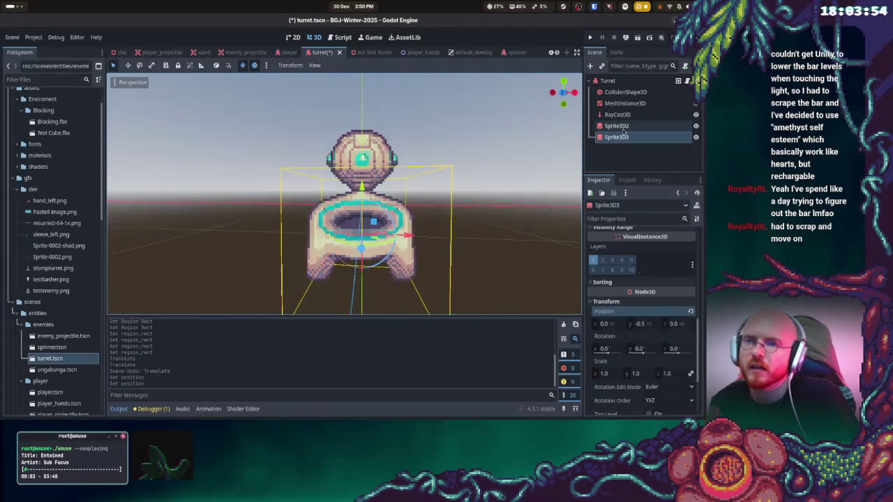
pyautogui.scroll(-10, 642, 335)
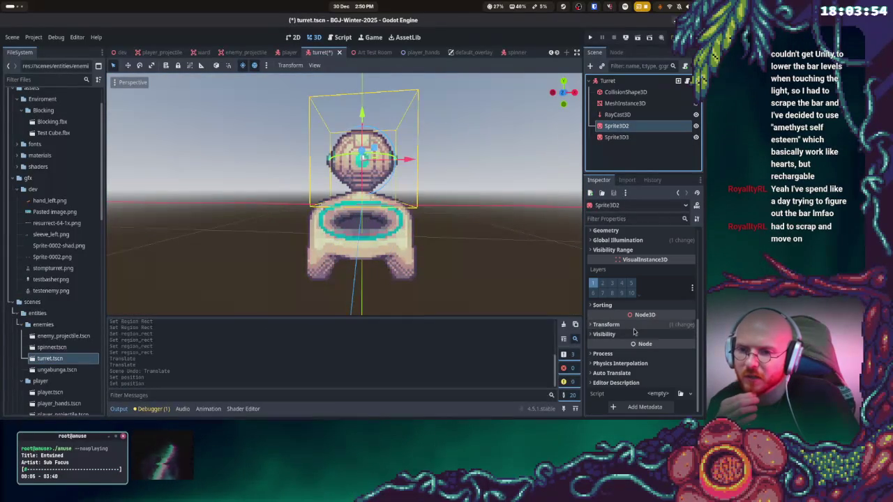
pyautogui.click(650, 347)
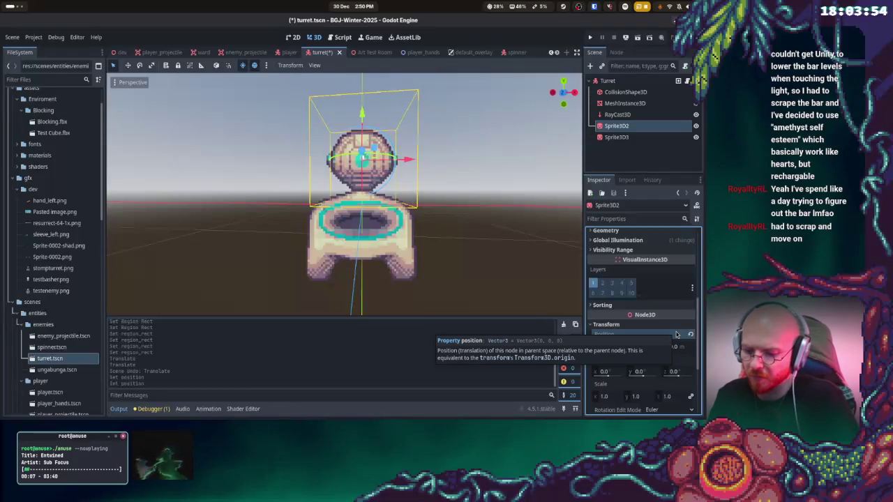
pyautogui.write('1')
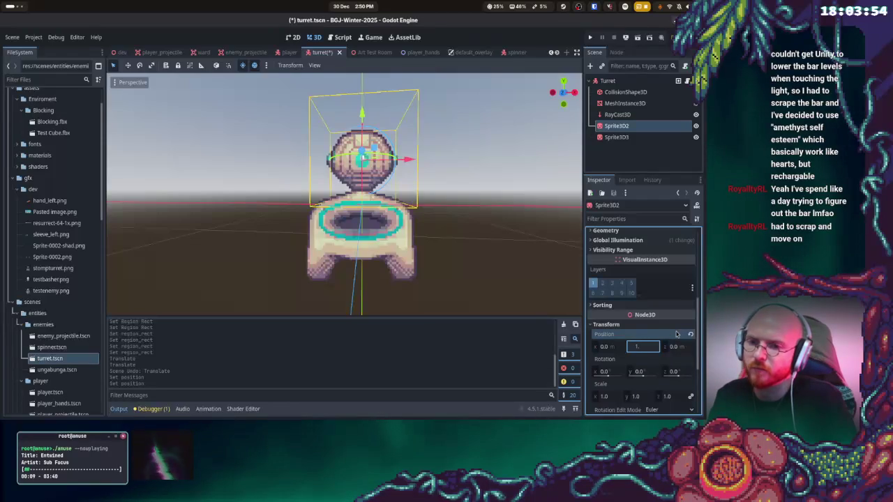
pyautogui.press('Return')
# Set the base sprite Sprite3D3's Position Y to 0.5
pyautogui.click(616, 137)
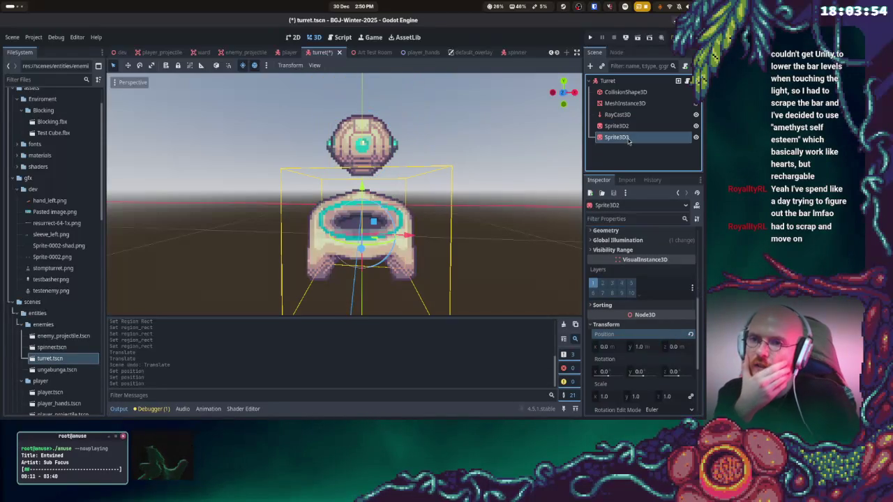
pyautogui.click(647, 325)
pyautogui.write('0')
pyautogui.press('Return')
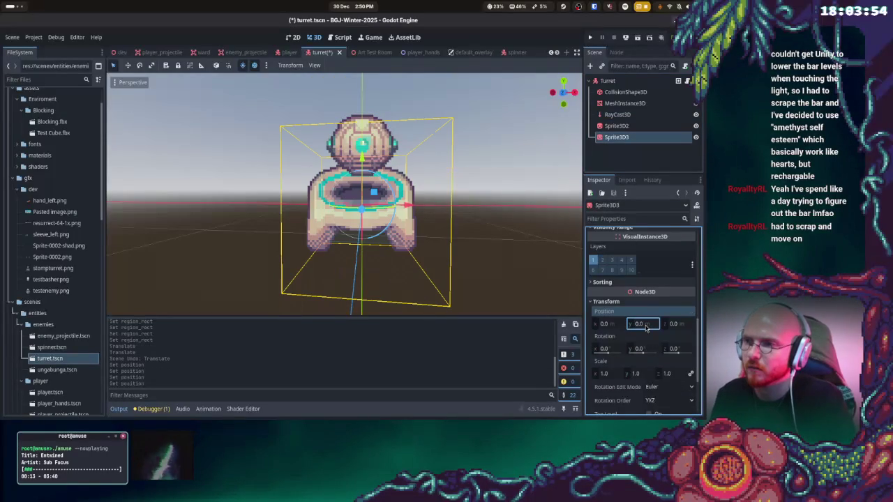
pyautogui.click(646, 326)
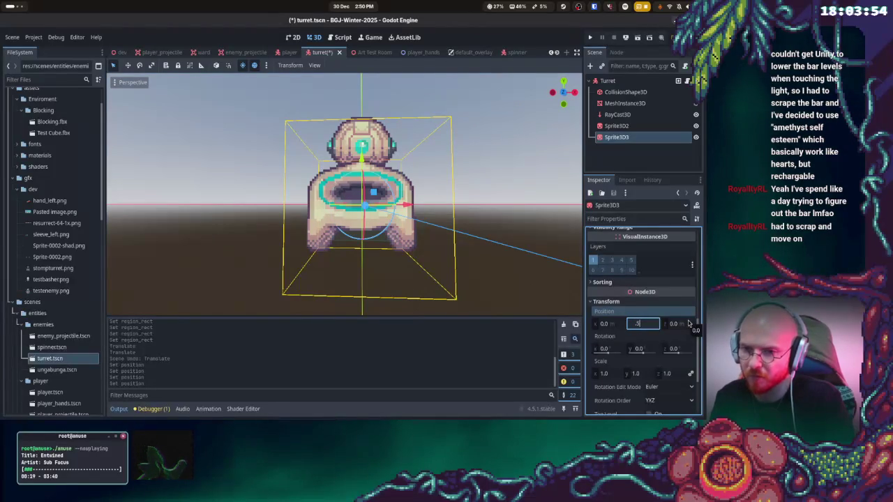
pyautogui.press('Return')
pyautogui.moveTo(391, 265)
pyautogui.mouseDown()
pyautogui.moveTo(429, 267)
pyautogui.moveTo(551, 167)
pyautogui.mouseUp()
# Set the orb sprite Sprite3D2's Position Y to 1.25
pyautogui.click(617, 126)
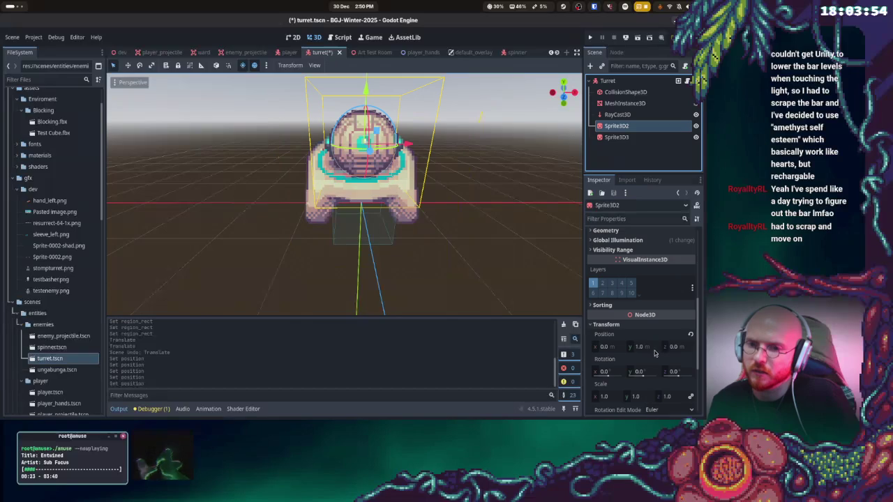
pyautogui.click(648, 347)
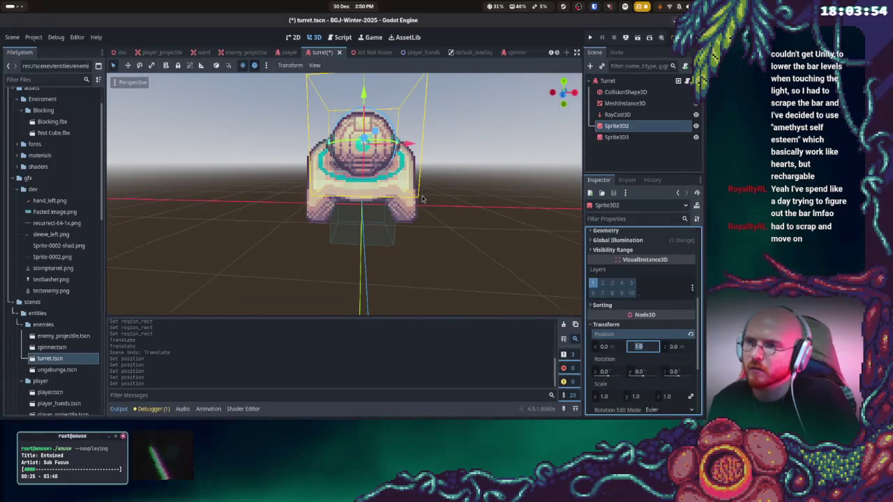
pyautogui.write('1.25')
pyautogui.press('Return')
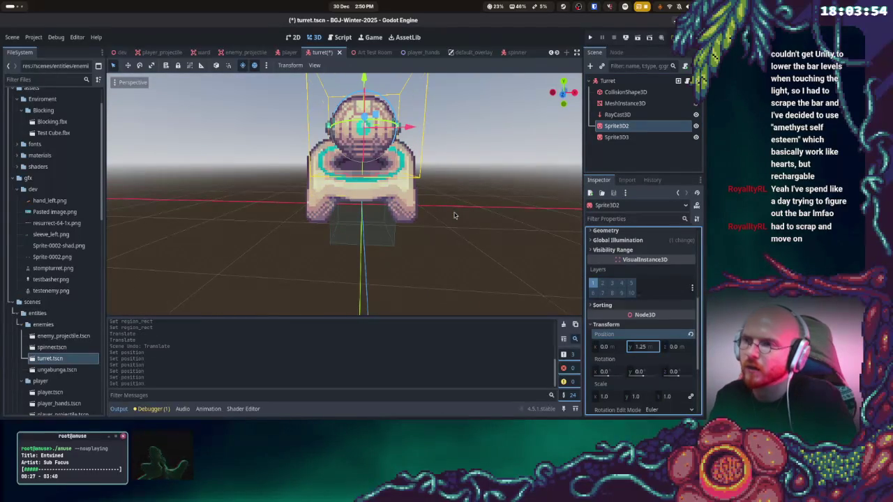
pyautogui.moveTo(491, 193)
pyautogui.mouseDown()
pyautogui.moveTo(361, 159)
pyautogui.moveTo(391, 174)
pyautogui.mouseUp()
# Enable Top Level on Sprite3D2 and run the project
pyautogui.click(617, 138)
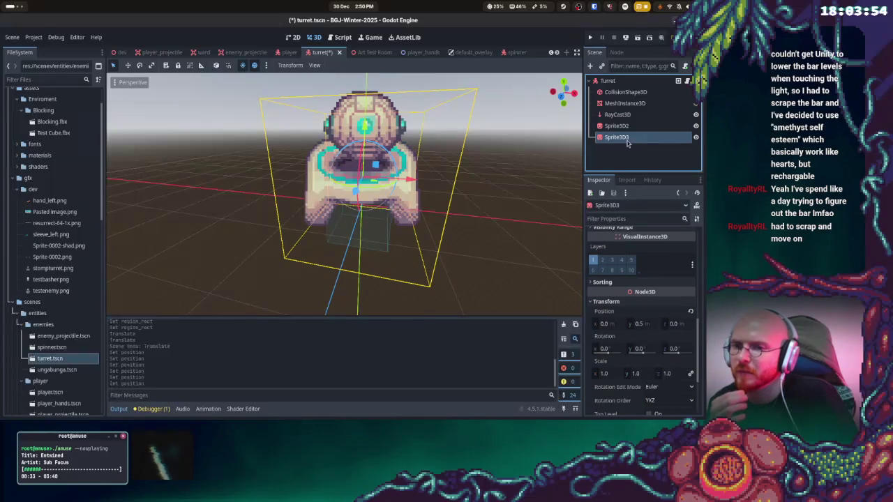
pyautogui.scroll(-2, 659, 265)
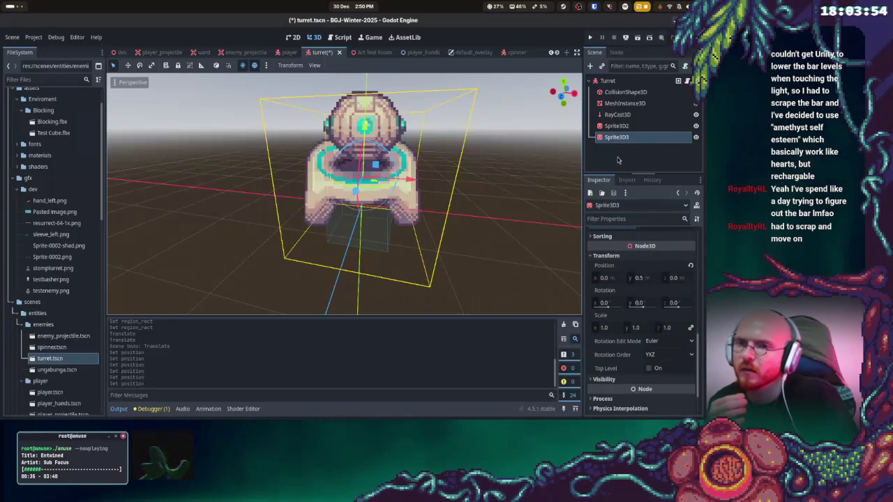
pyautogui.click(617, 126)
pyautogui.scroll(-2, 628, 332)
pyautogui.click(650, 323)
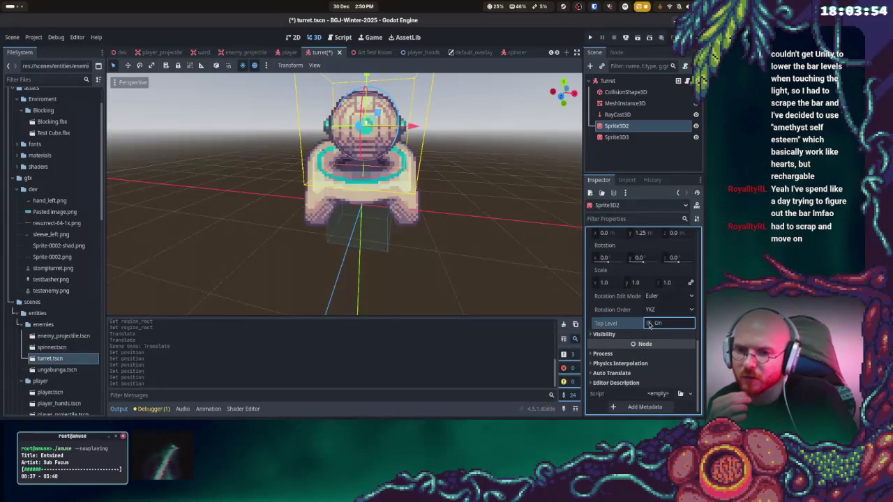
pyautogui.click(590, 38)
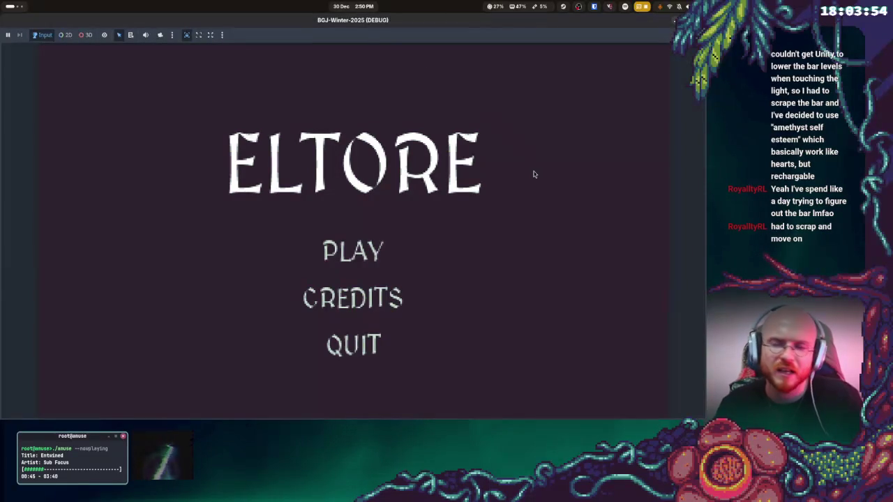
# Start play from the title menu, then stop the game with F8
pyautogui.click(472, 196)
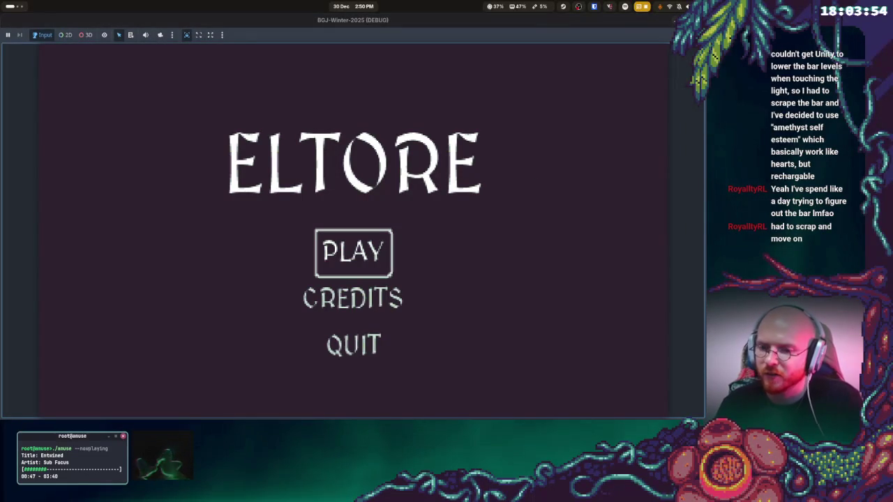
pyautogui.press('Return')
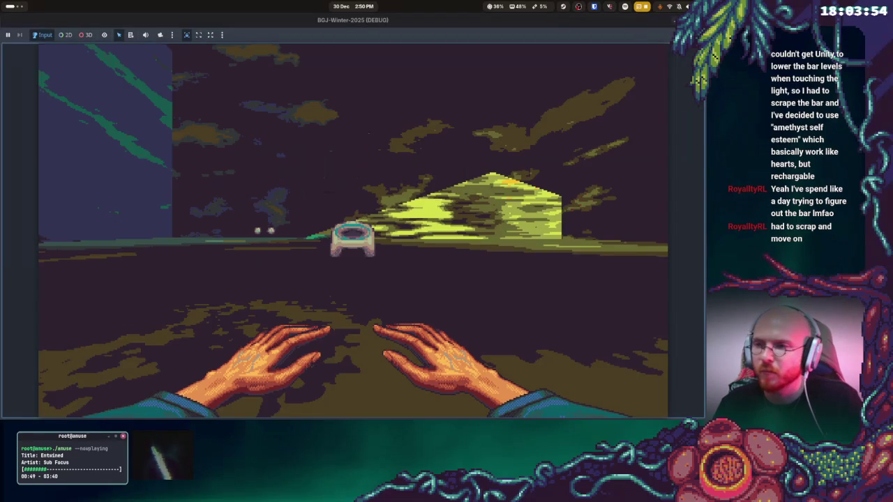
pyautogui.press('F8')
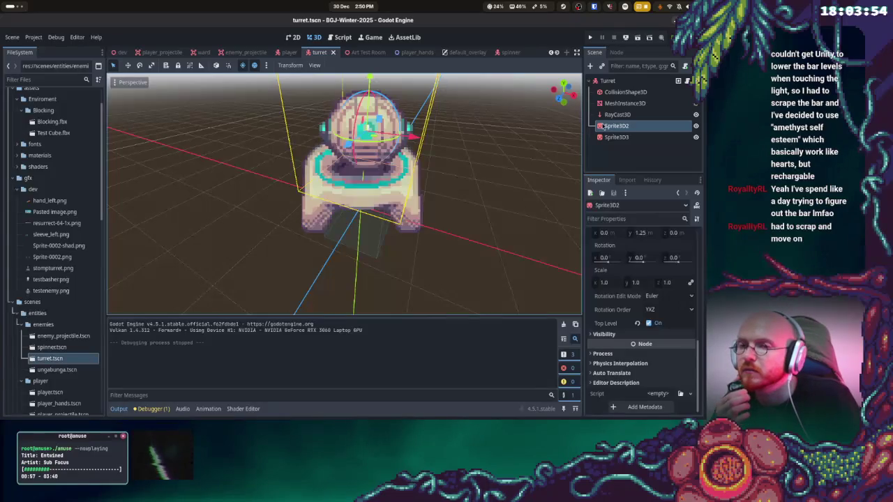
# Hide the base sprite Sprite3D3 and playtest again with only the orb showing
pyautogui.click(696, 126)
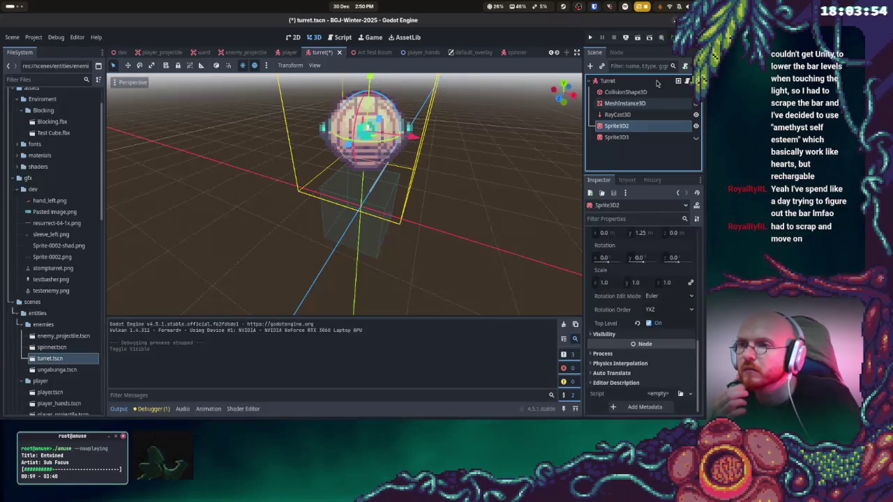
pyautogui.click(590, 37)
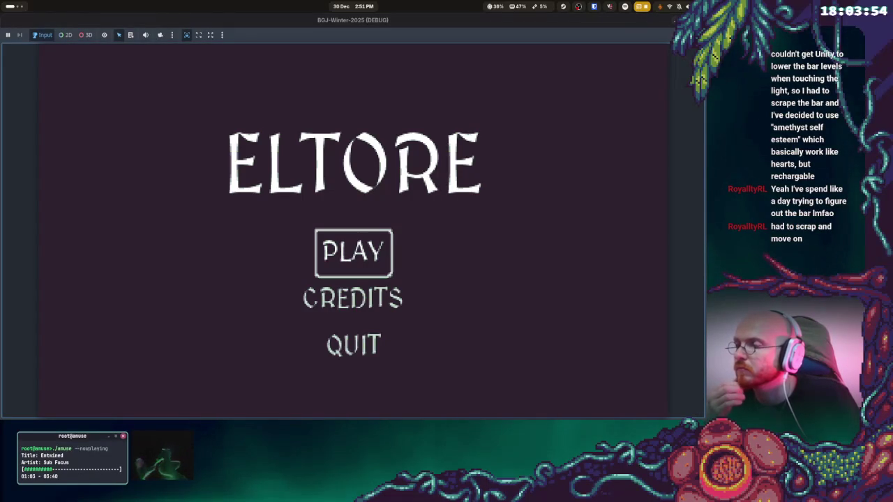
pyautogui.press('Return')
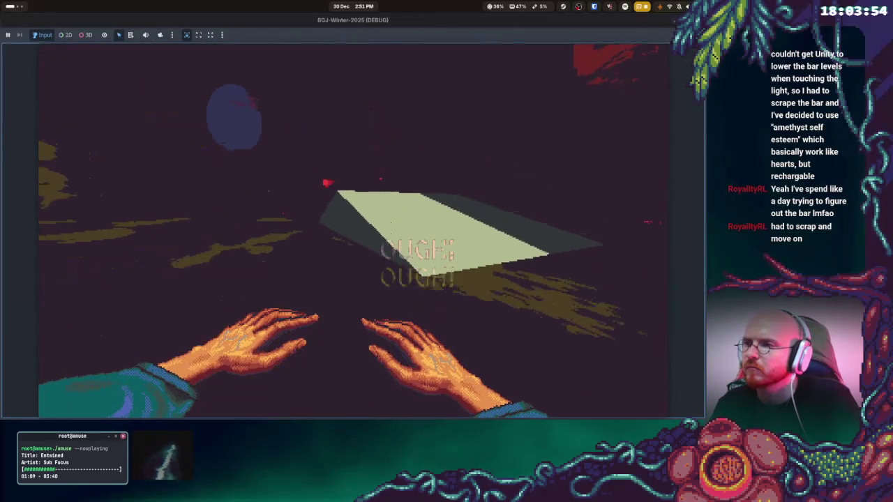
pyautogui.press('Escape')
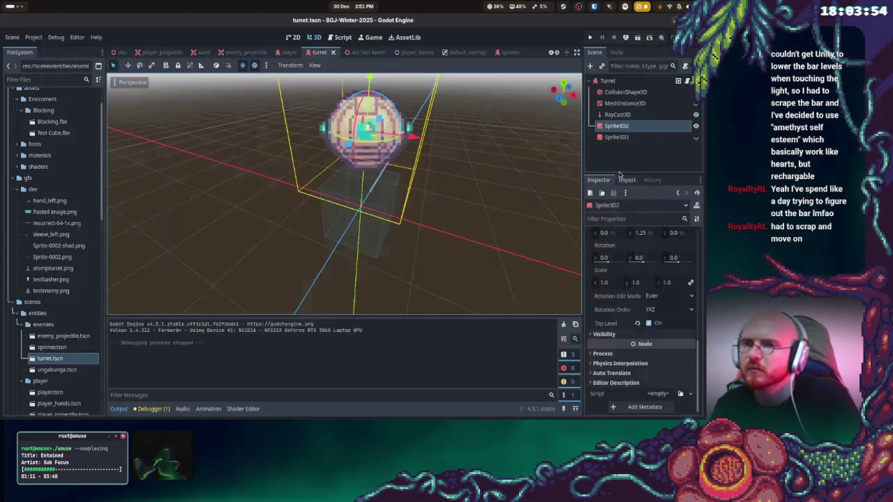
# Make Sprite3D3 visible again and look through the turret.gd script
pyautogui.click(696, 138)
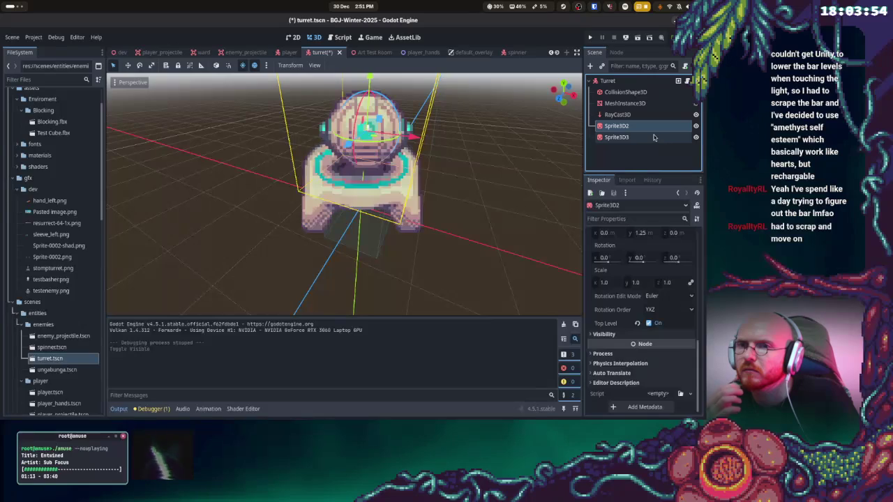
pyautogui.click(688, 81)
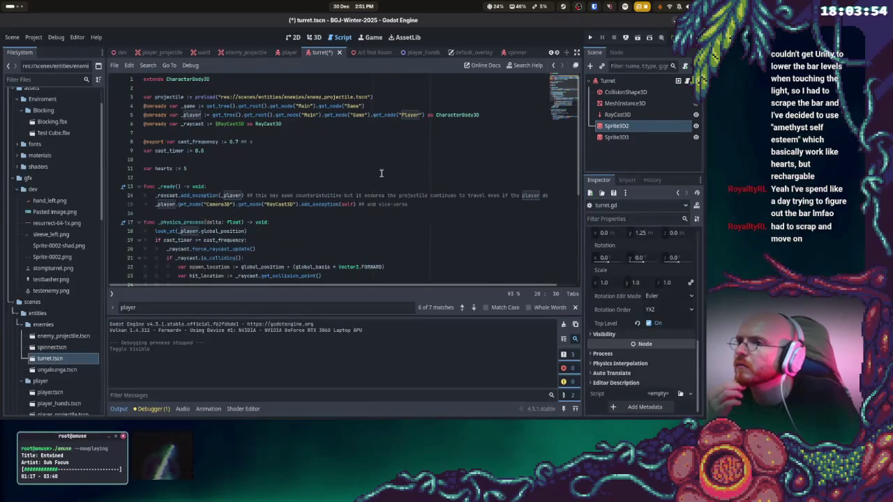
pyautogui.scroll(-6, 381, 173)
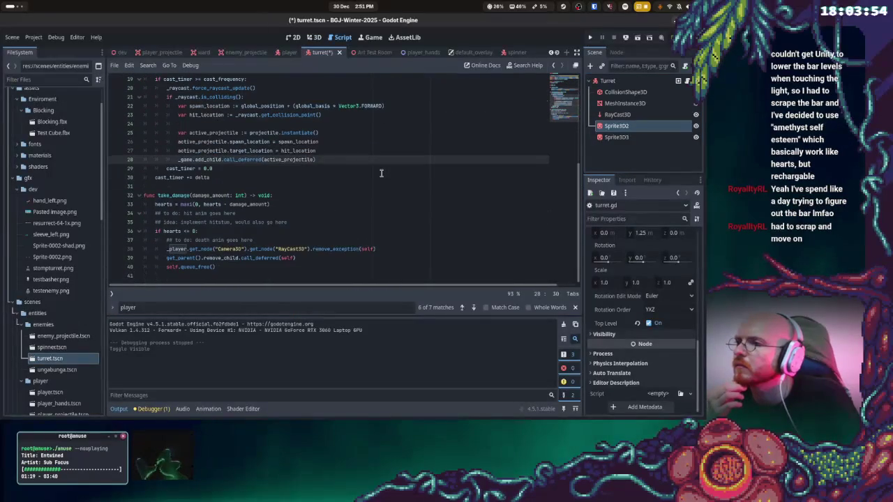
pyautogui.scroll(6, 381, 173)
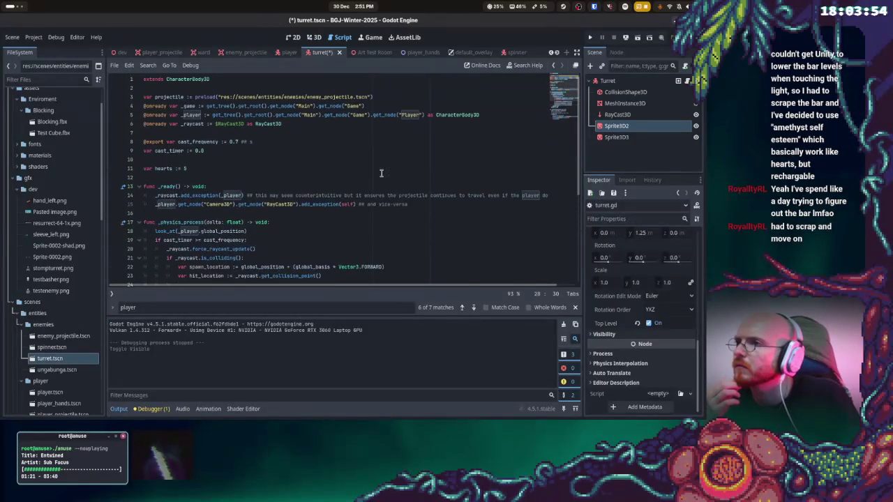
# Save turret.tscn and run the project
pyautogui.hotkey('ctrl', 's')
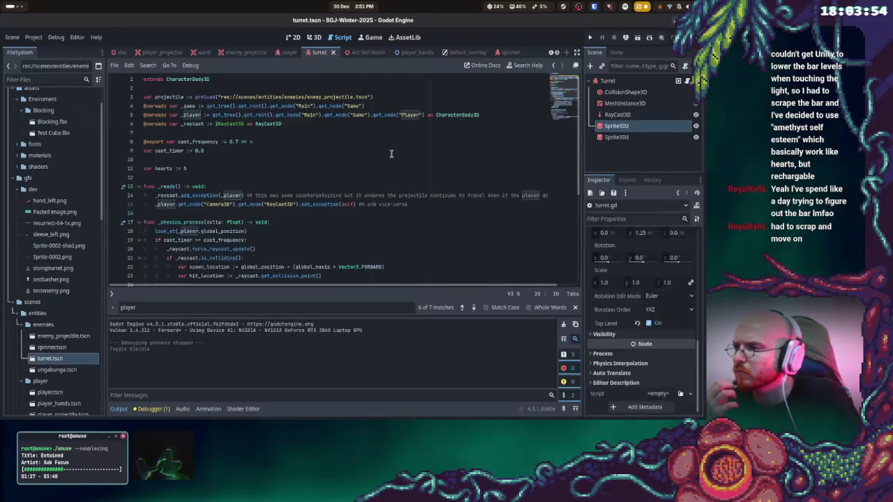
pyautogui.scroll(-2, 392, 154)
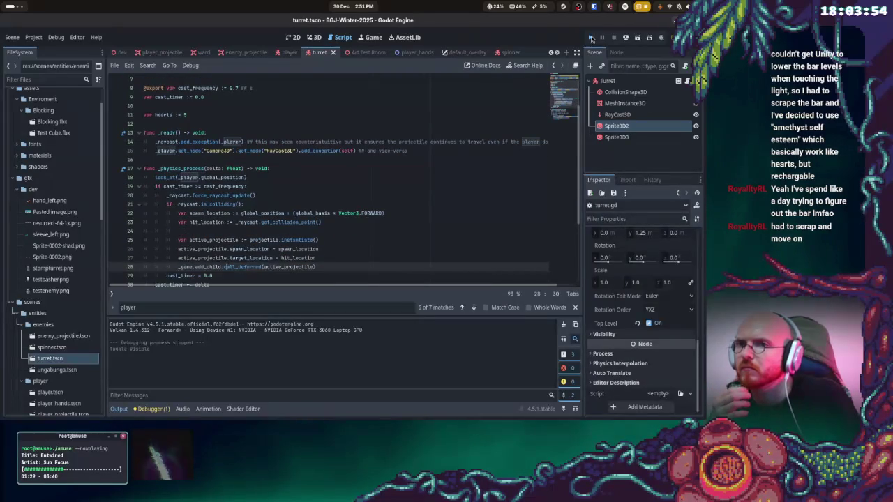
pyautogui.click(591, 38)
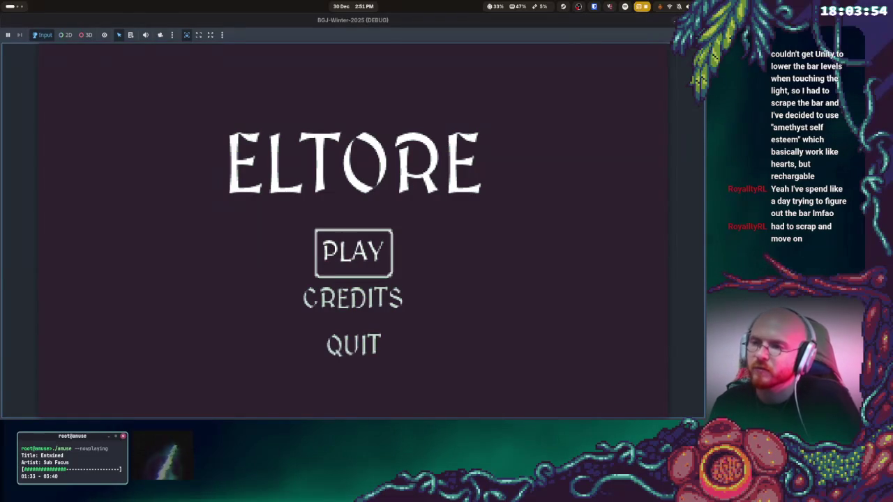
# Play from the title menu, moving through the level under turret fire, then stop with F8
pyautogui.click(354, 252)
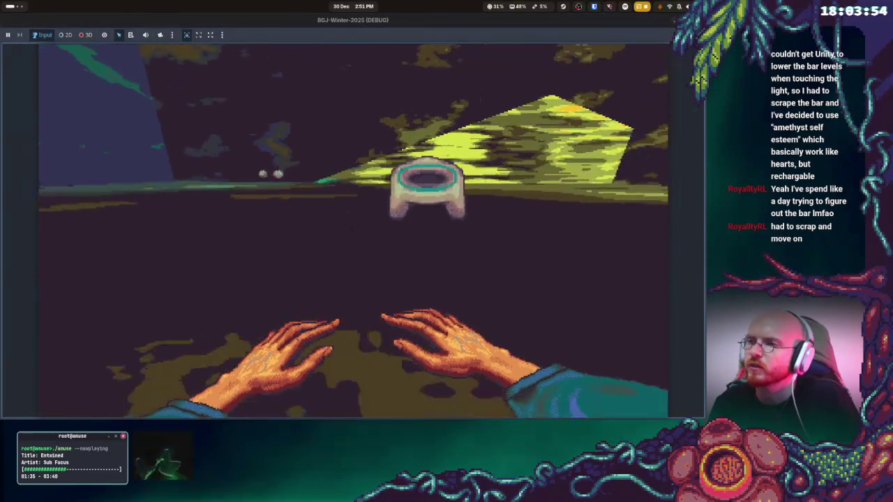
pyautogui.press('w')
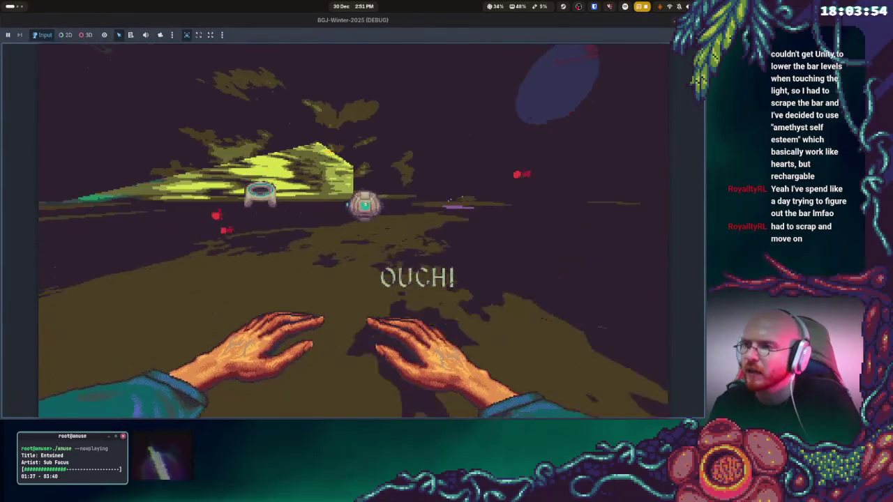
pyautogui.press('w')
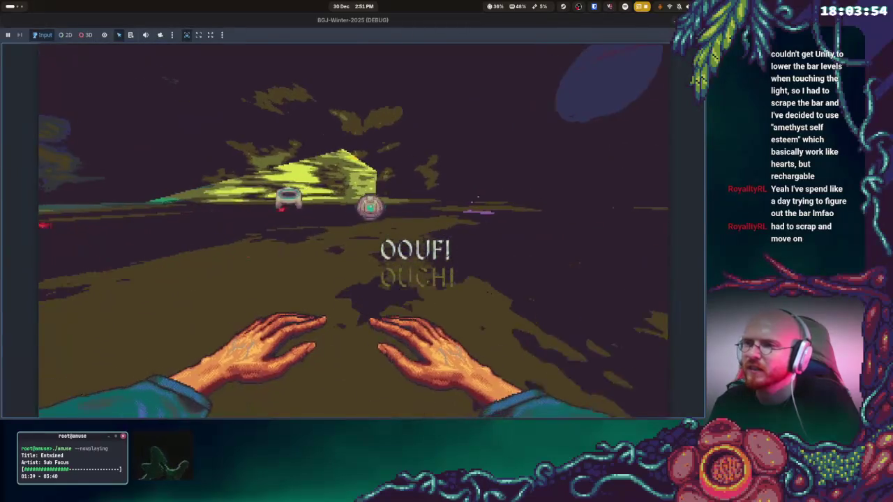
pyautogui.press('w')
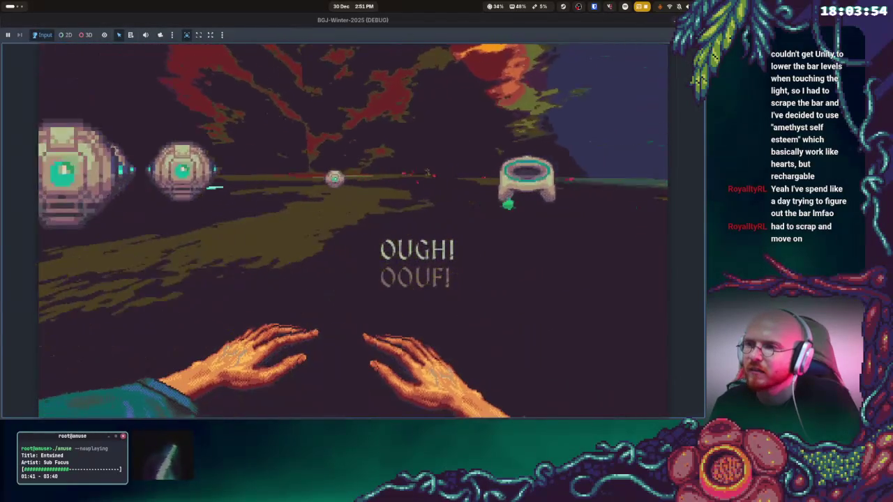
pyautogui.press('F8')
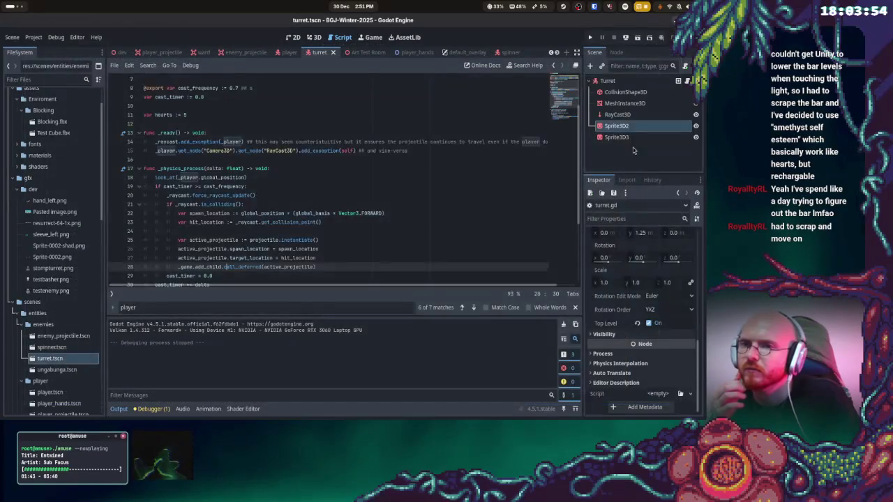
pyautogui.click(602, 81)
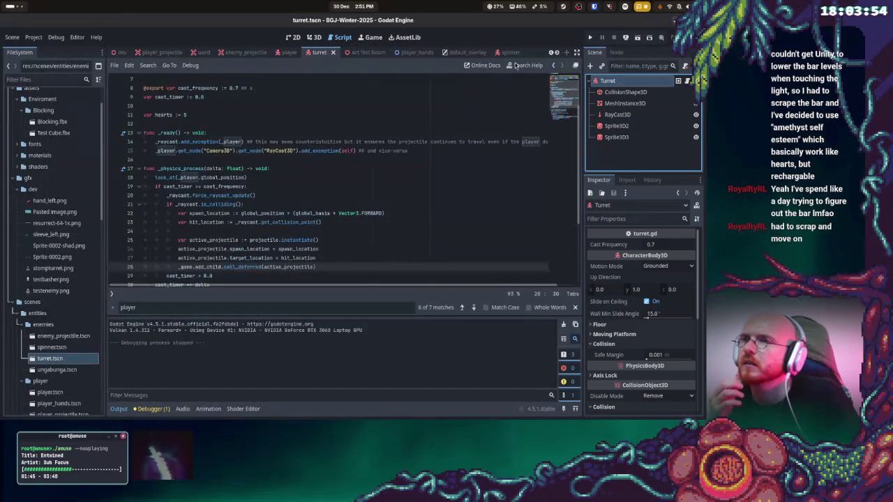
# Uncheck Top Level on the orb sprite Sprite3D2 in the 3D view and run the project
pyautogui.click(313, 37)
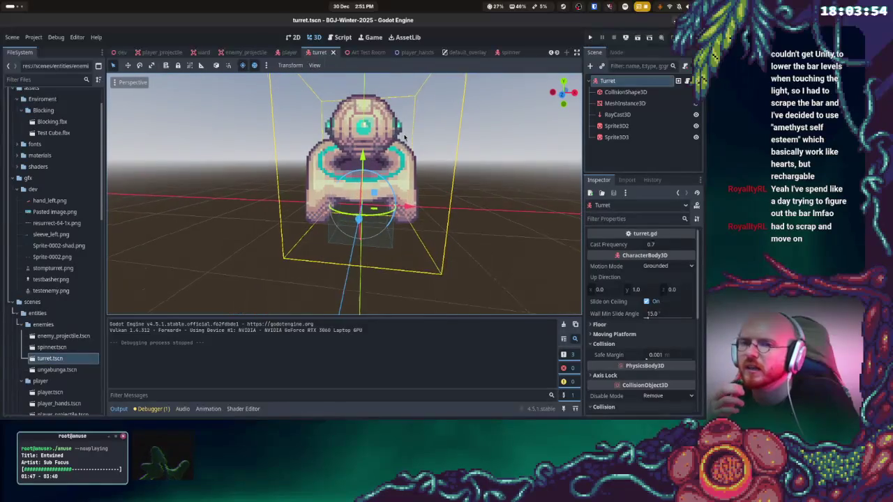
pyautogui.moveTo(405, 137); pyautogui.dragTo(491, 214)
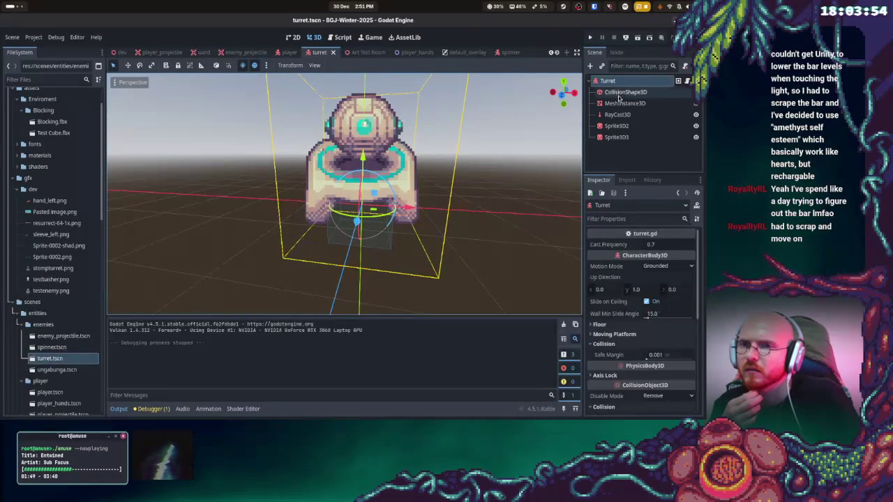
pyautogui.click(616, 137)
pyautogui.click(615, 129)
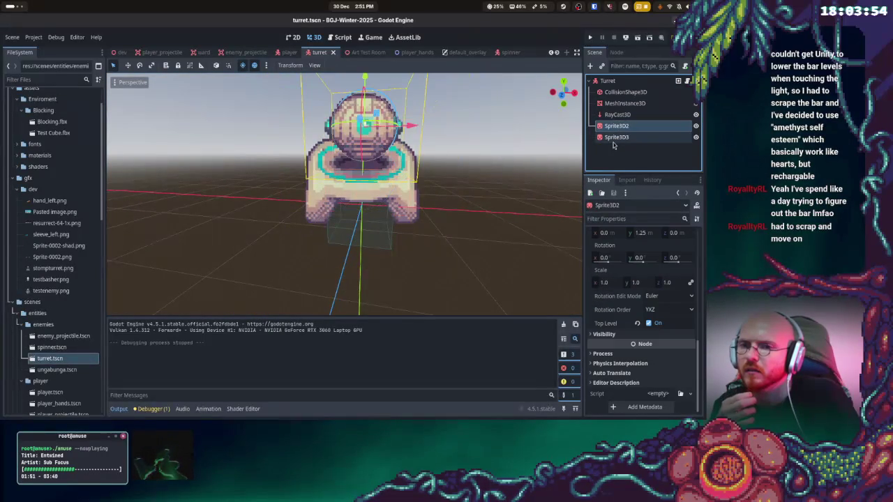
pyautogui.click(617, 138)
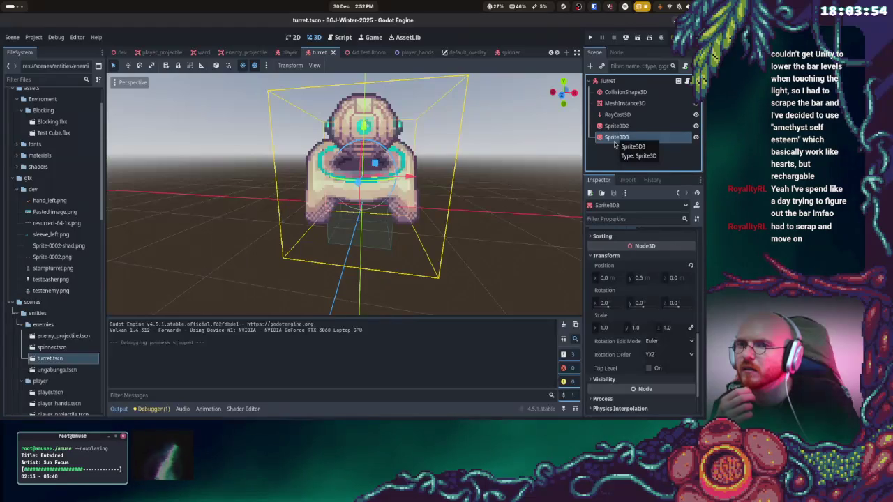
pyautogui.scroll(-2, 675, 315)
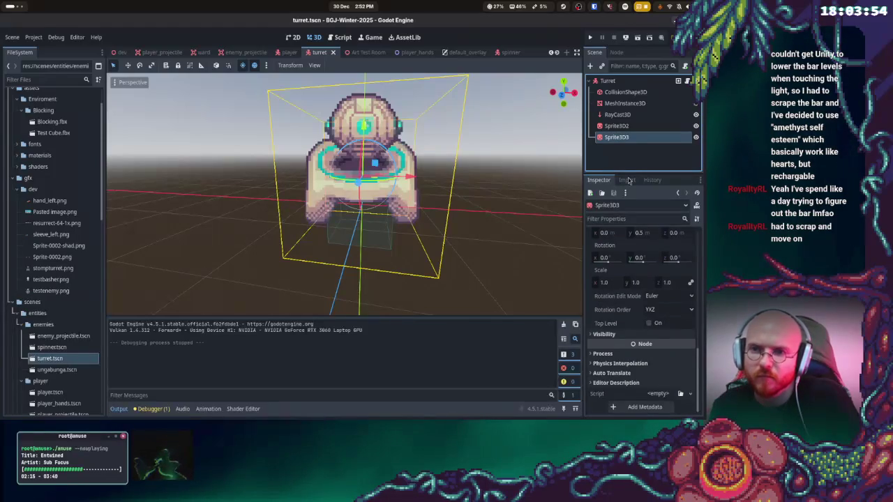
pyautogui.click(630, 128)
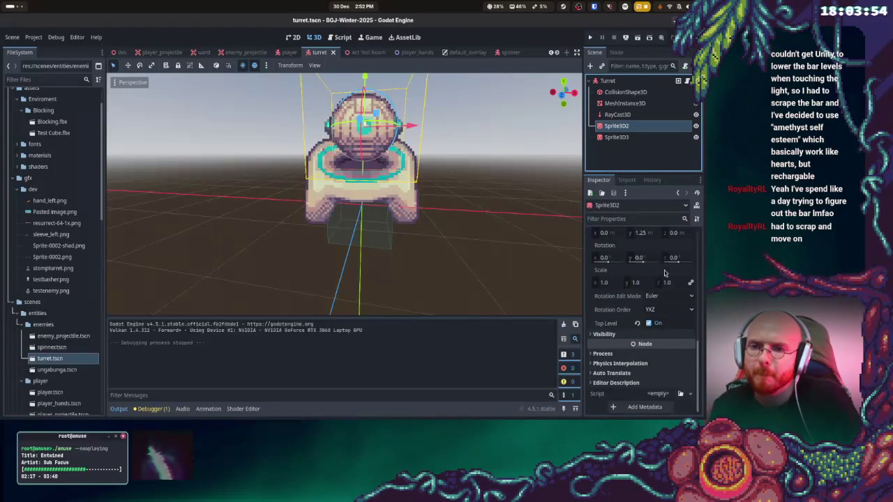
pyautogui.click(649, 324)
pyautogui.click(590, 37)
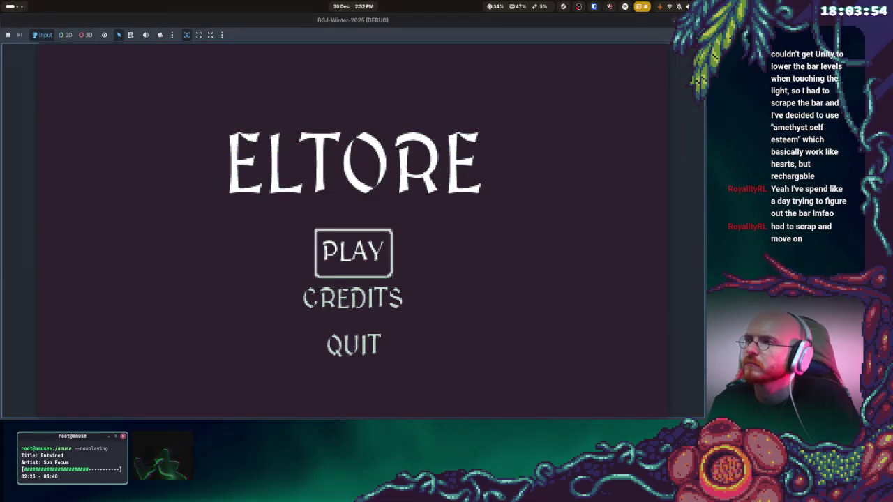
# Start play from the ELTORE menu to see the turret, then stop with F8
pyautogui.click(354, 253)
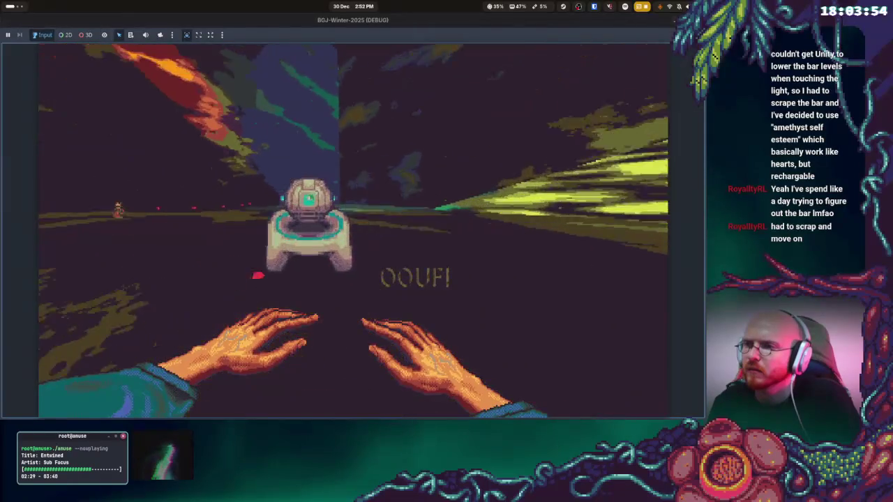
pyautogui.press('F8')
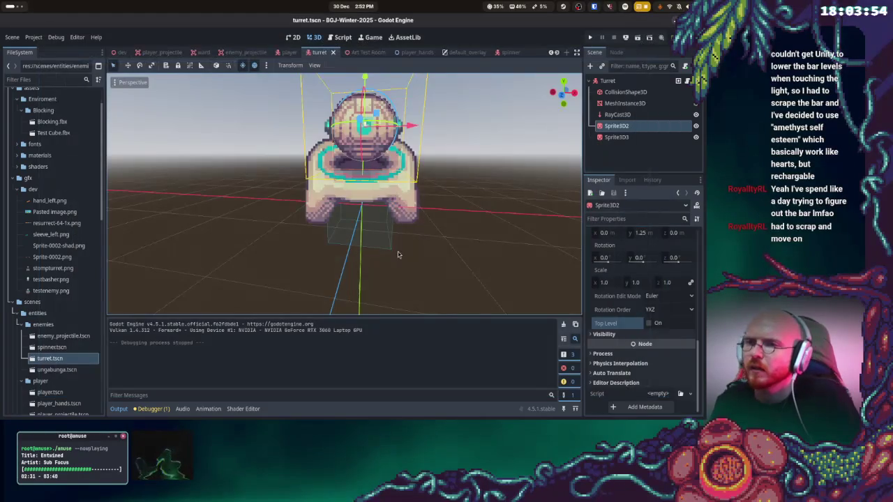
# Set the base sprite Sprite3D3's Y position to 0.25
pyautogui.click(618, 137)
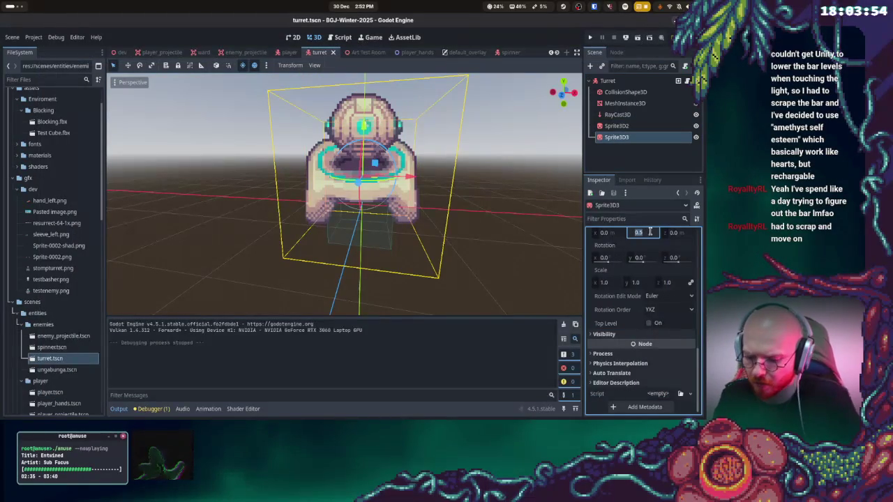
pyautogui.write('5')
pyautogui.press('Return')
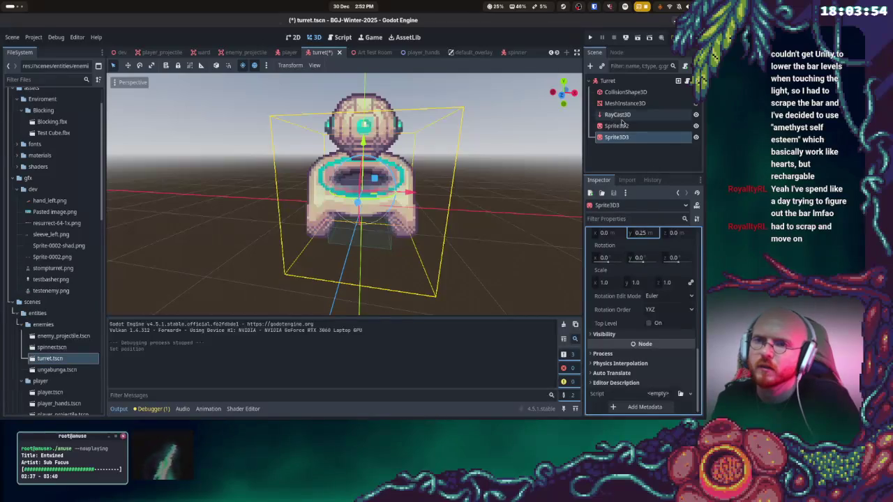
# Set the orb Sprite3D2's Y position to 1.0, save the turret scene and run the game
pyautogui.click(618, 125)
pyautogui.press('Return')
pyautogui.hotkey('ctrl', 's')
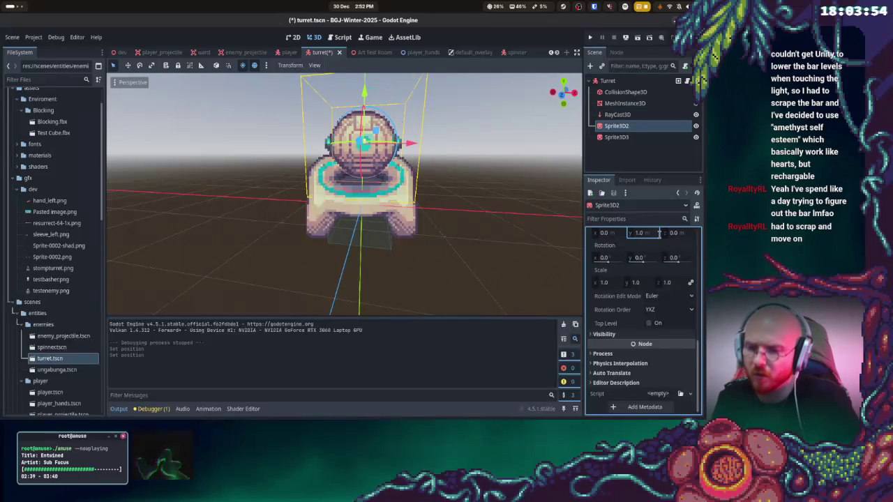
pyautogui.click(590, 38)
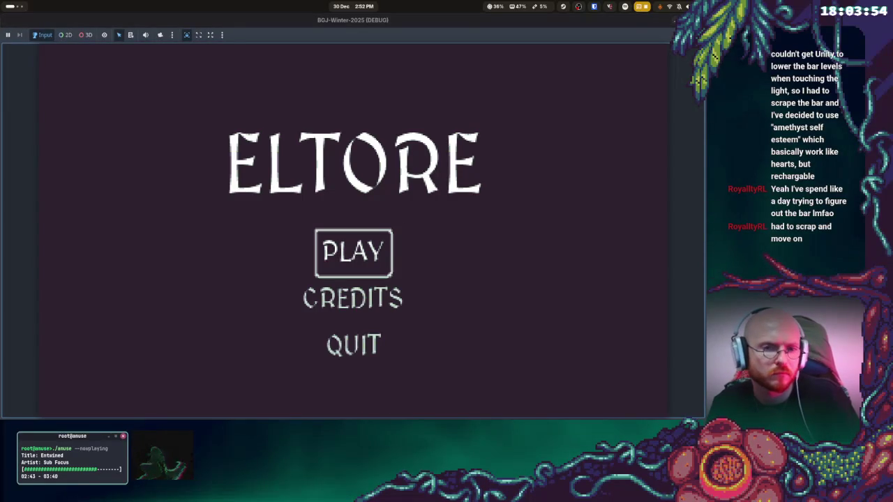
# Start gameplay from the menu to check the restacked turret, then stop the run
pyautogui.press('Return')
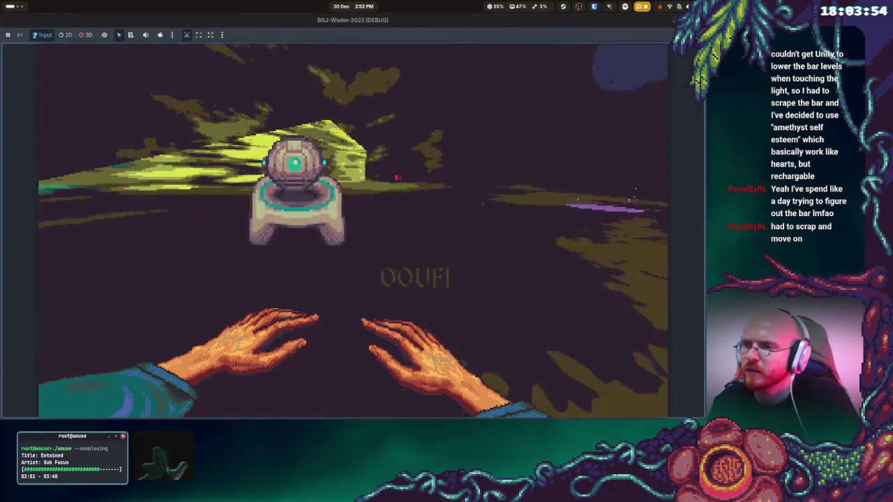
pyautogui.press('F8')
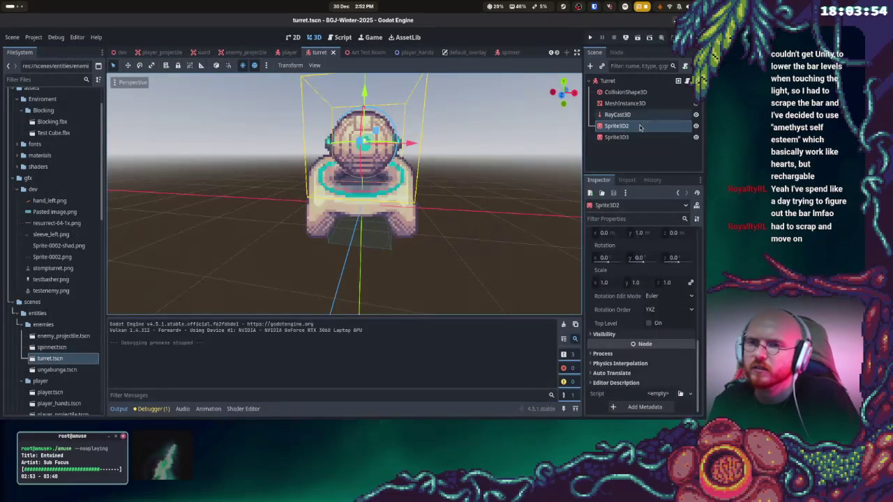
# Set the base sprite Sprite3D3's Y position to 0.0
pyautogui.click(627, 128)
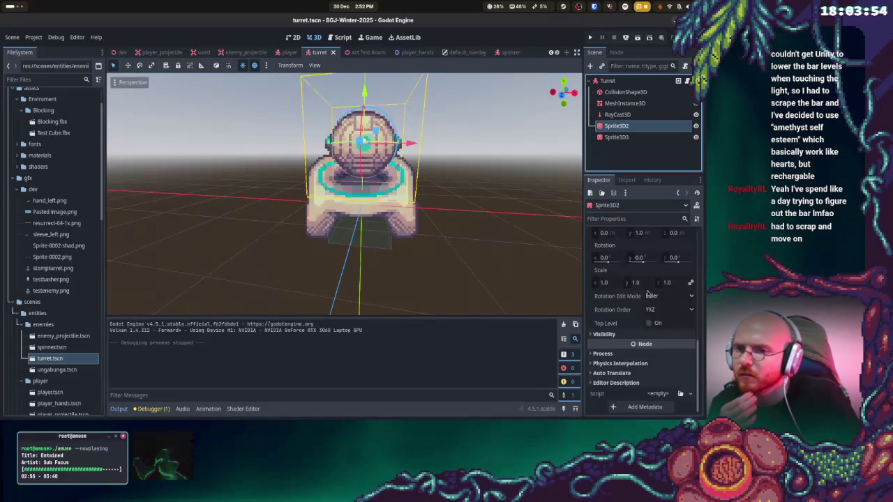
pyautogui.click(626, 138)
pyautogui.scroll(3, 650, 328)
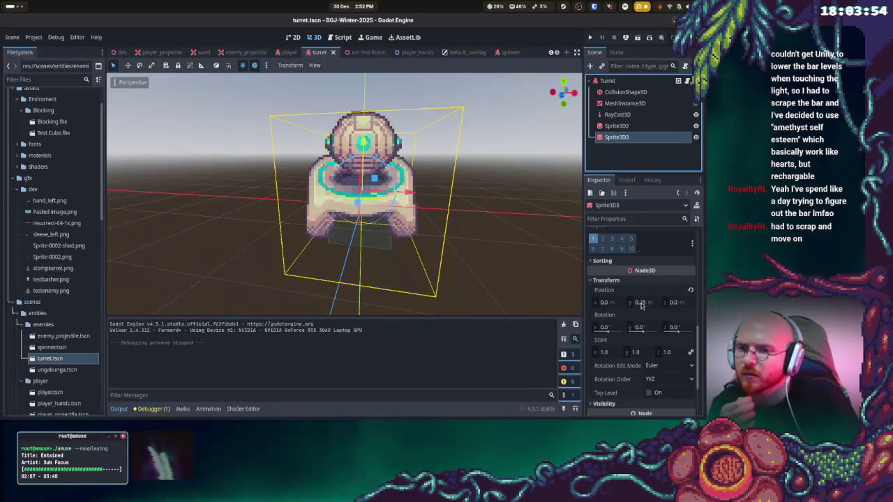
pyautogui.click(642, 302)
pyautogui.write('0')
pyautogui.press('Return')
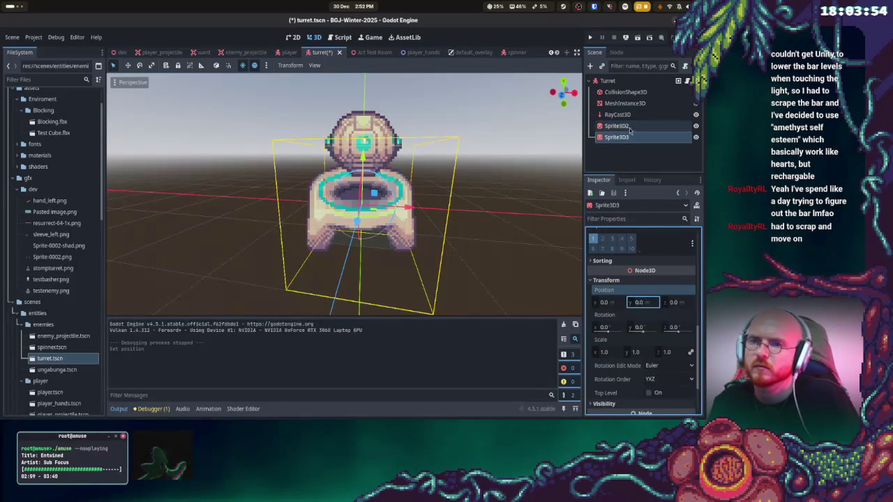
# Set the orb sprite Sprite3D2's Y position to 0.75
pyautogui.click(628, 127)
pyautogui.scroll(1, 649, 264)
pyautogui.click(653, 257)
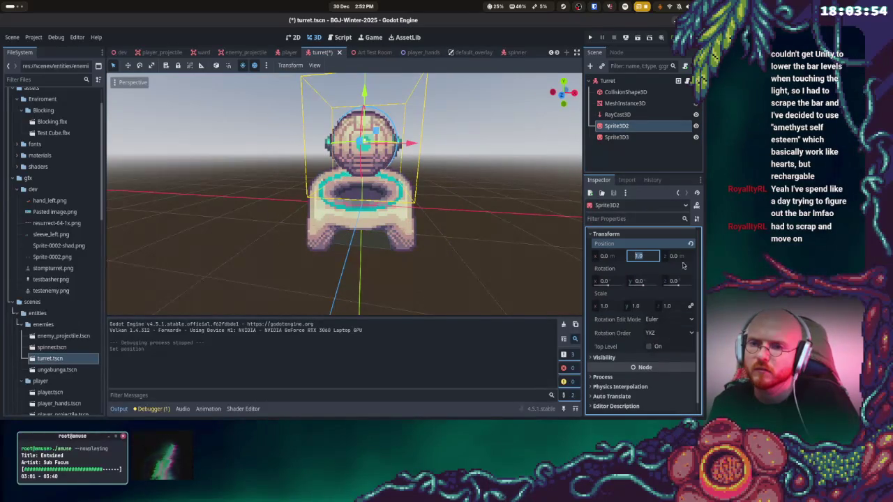
pyautogui.write('5')
pyautogui.press('Return')
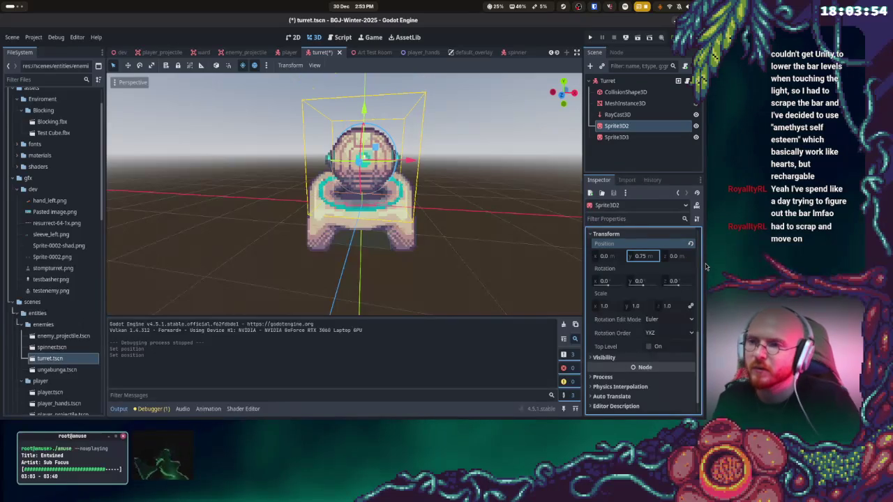
# Expand the orb sprite's texture preview and Flags settings in the Inspector
pyautogui.scroll(-1, 629, 347)
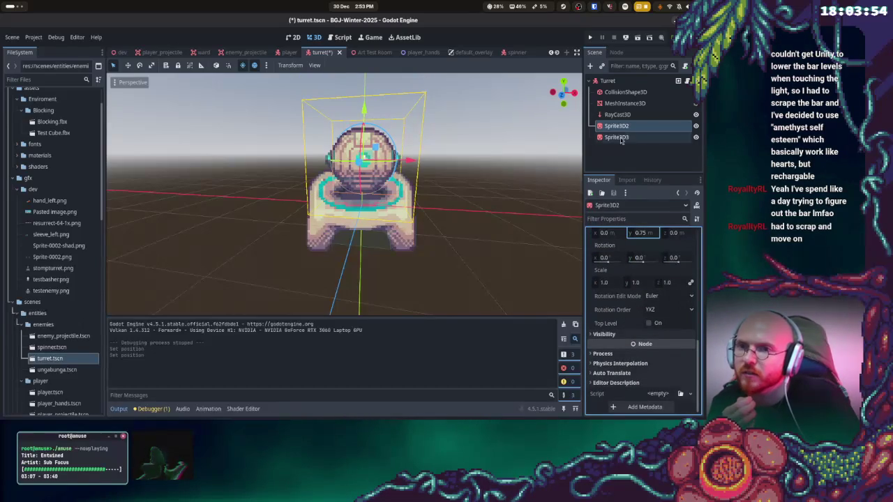
pyautogui.scroll(6, 622, 357)
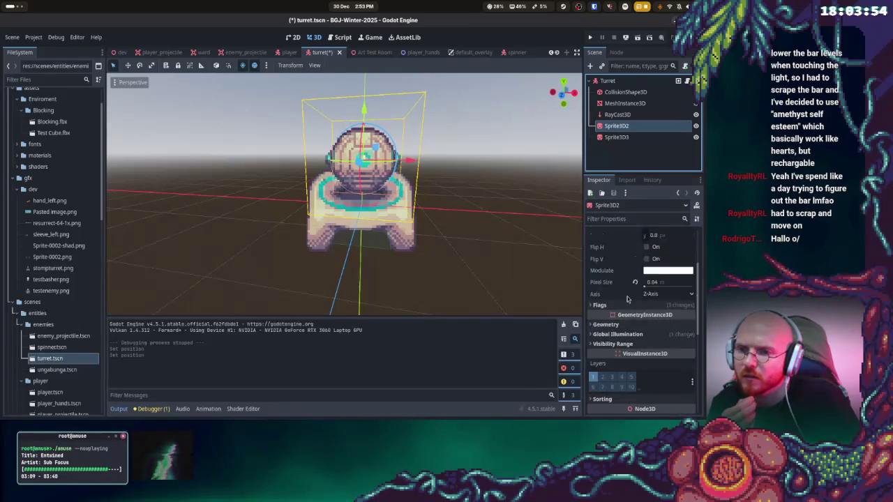
pyautogui.scroll(2, 624, 341)
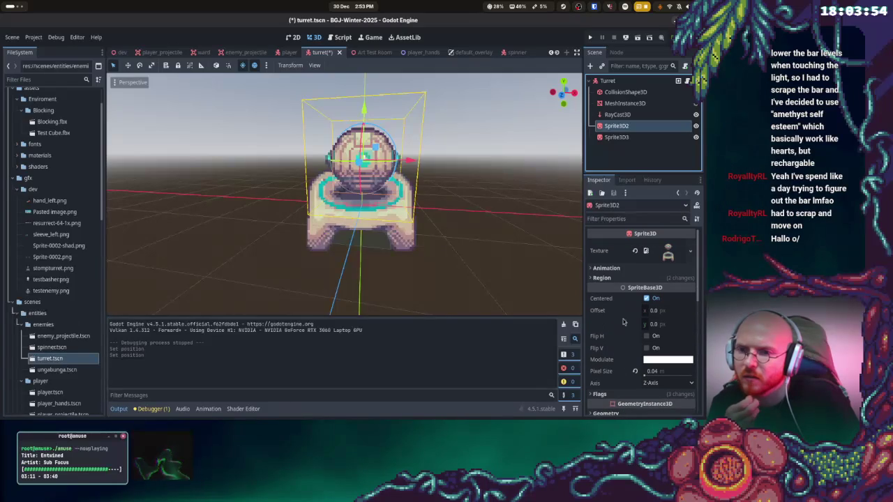
pyautogui.click(668, 251)
pyautogui.scroll(-2, 652, 310)
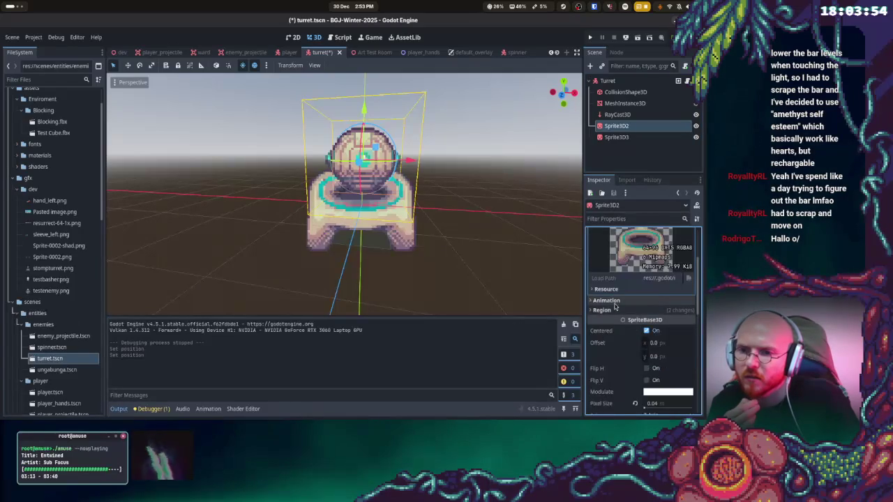
pyautogui.scroll(-4, 615, 305)
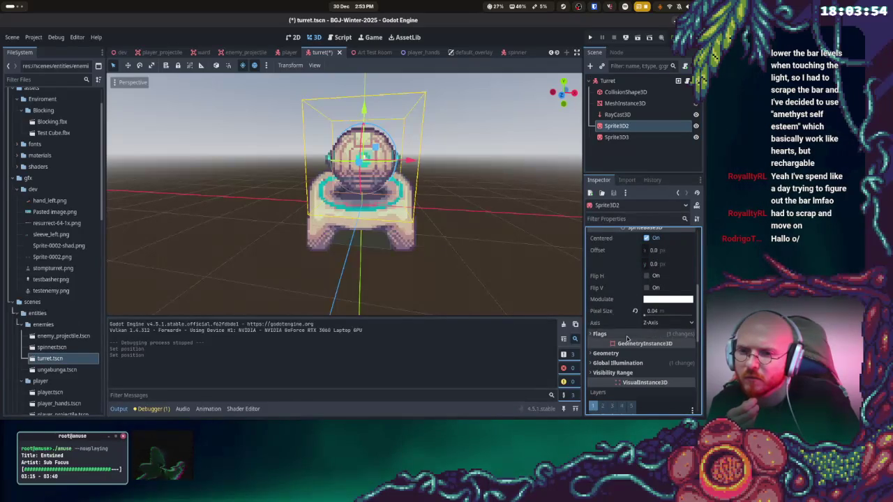
pyautogui.click(627, 335)
pyautogui.scroll(-6, 663, 340)
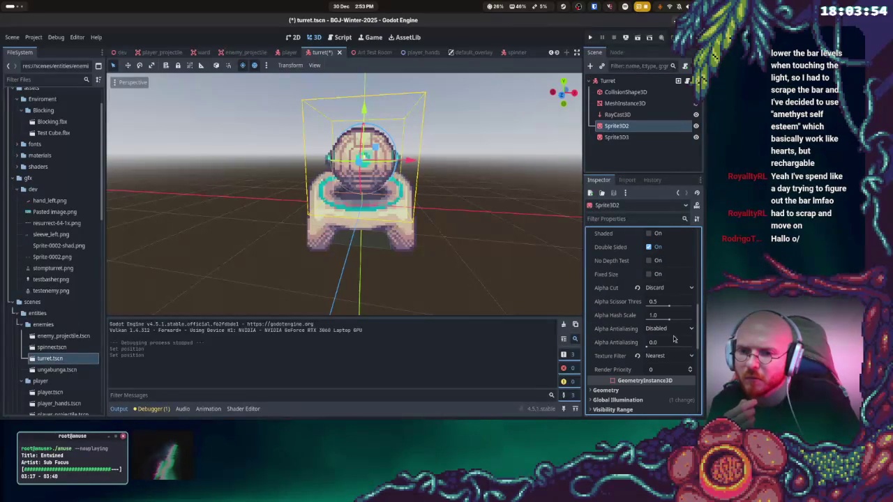
pyautogui.scroll(2, 660, 321)
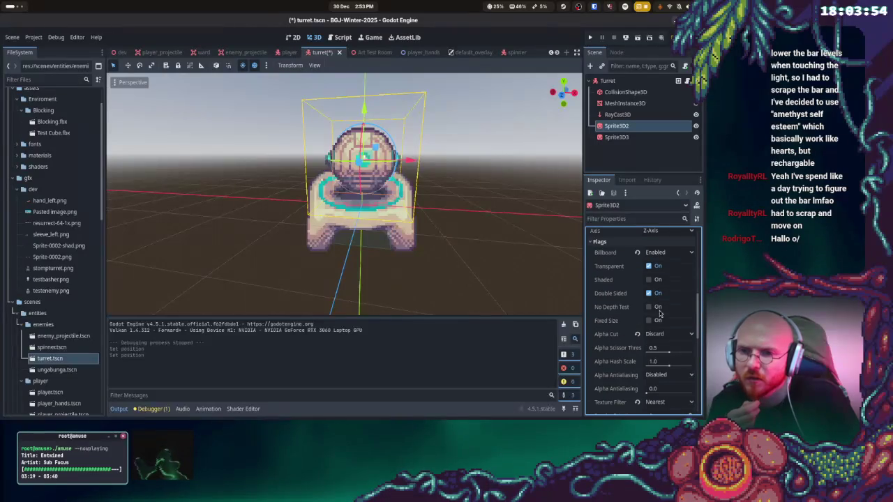
# Expand the base sprite Sprite3D3's Flags settings and save turret.tscn
pyautogui.click(617, 137)
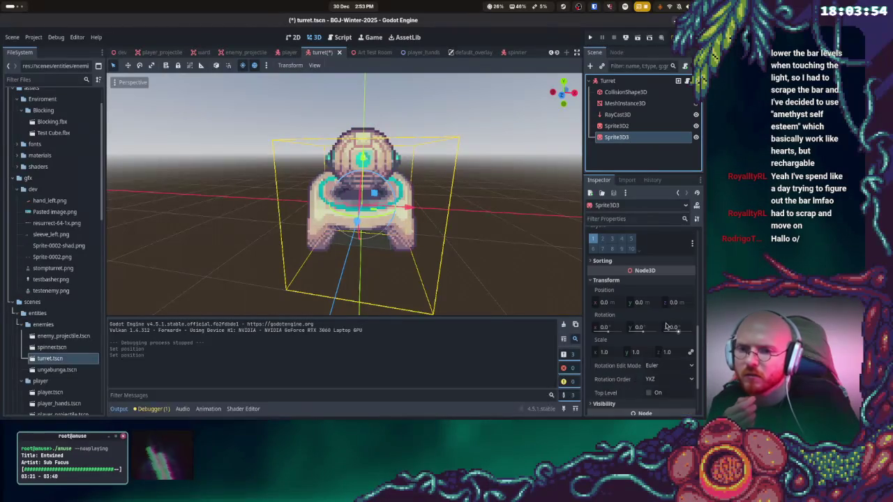
pyautogui.scroll(10, 624, 324)
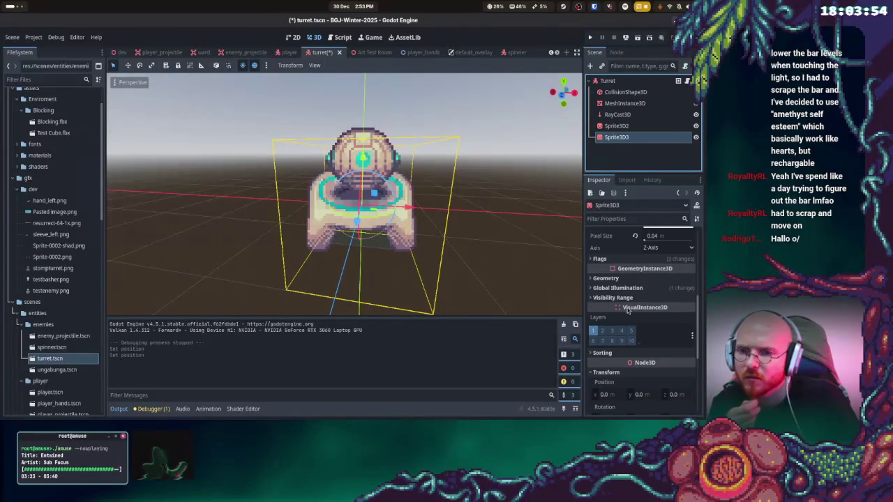
pyautogui.scroll(5, 621, 302)
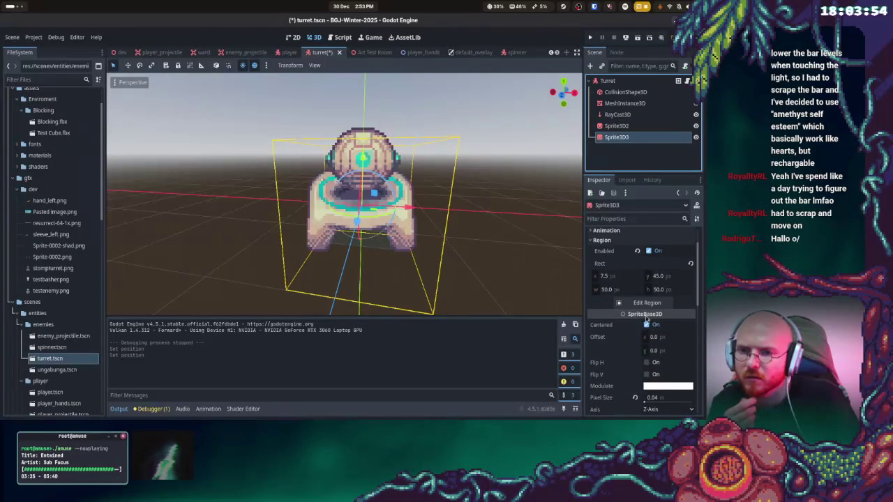
pyautogui.click(604, 274)
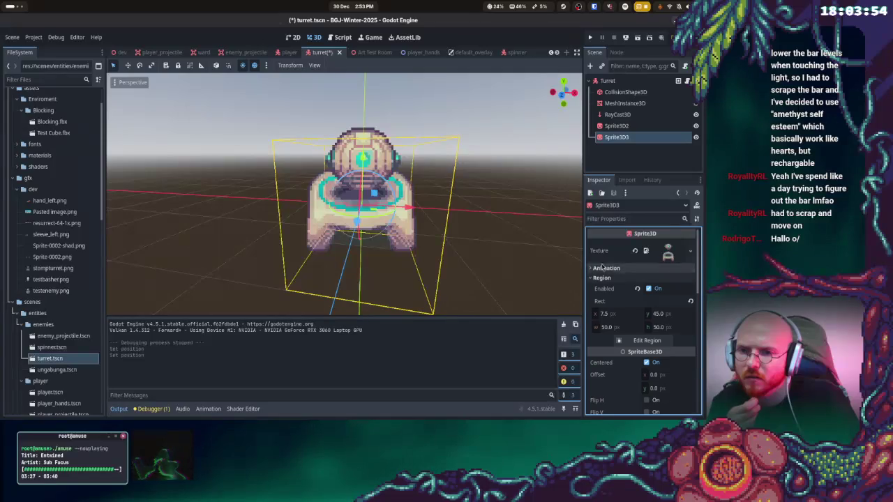
pyautogui.scroll(-3, 645, 345)
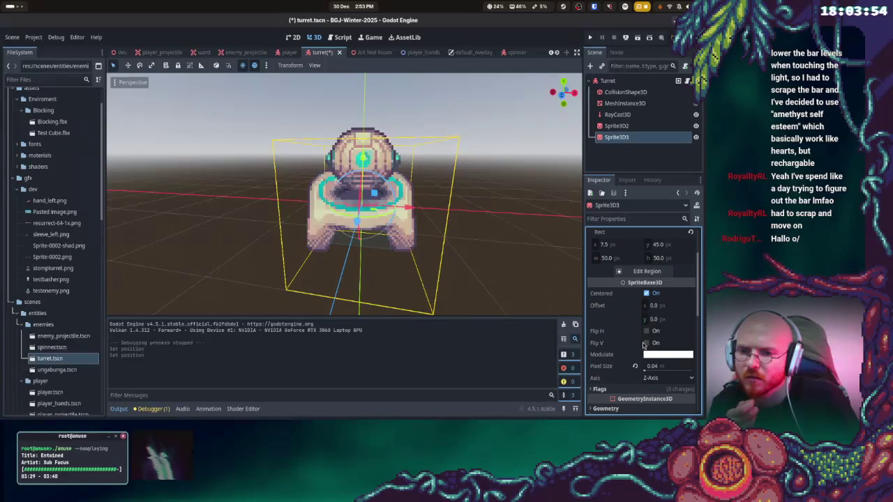
pyautogui.scroll(-1, 641, 337)
pyautogui.click(605, 366)
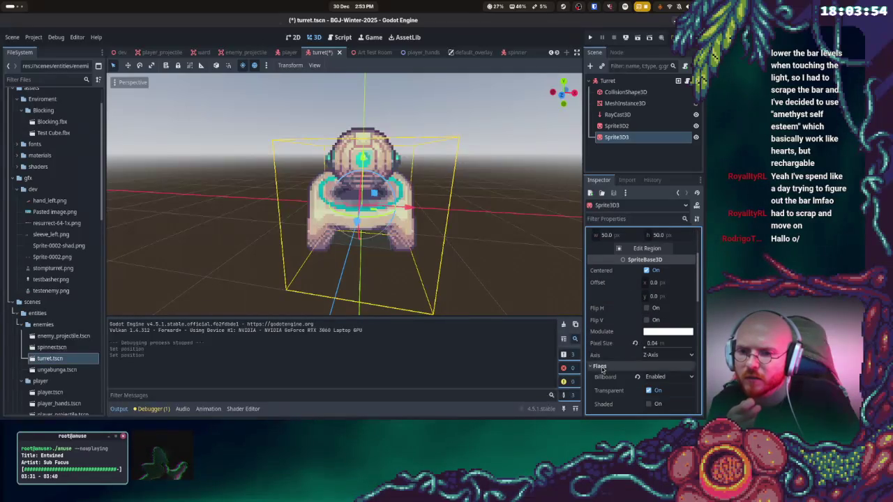
pyautogui.scroll(-3, 630, 325)
pyautogui.scroll(-1, 663, 349)
pyautogui.hotkey('ctrl', 's')
pyautogui.click(590, 37)
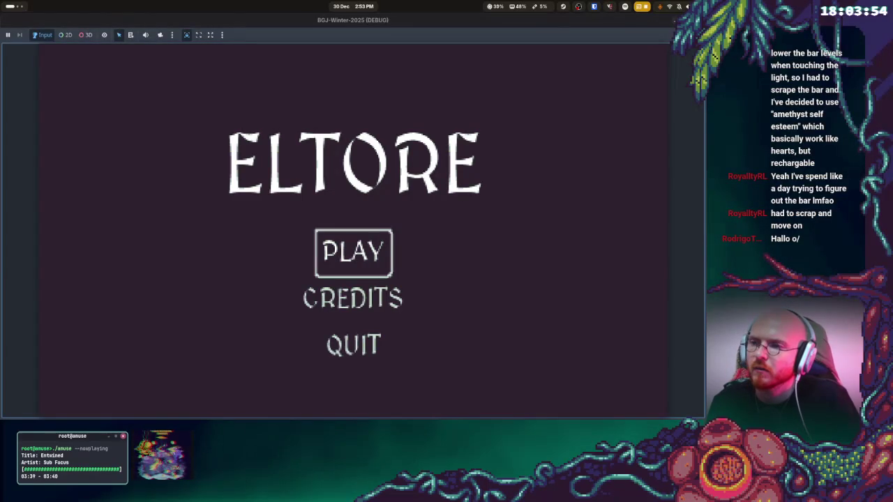
pyautogui.click(354, 253)
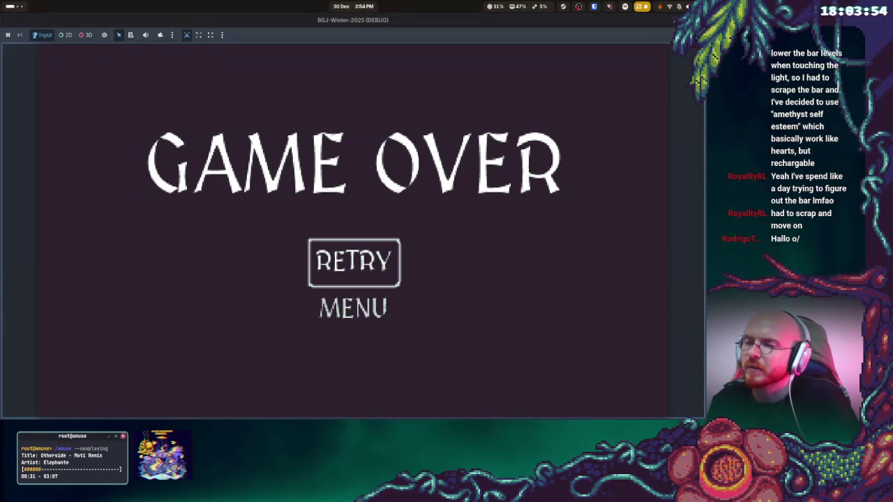
pyautogui.press('Return')
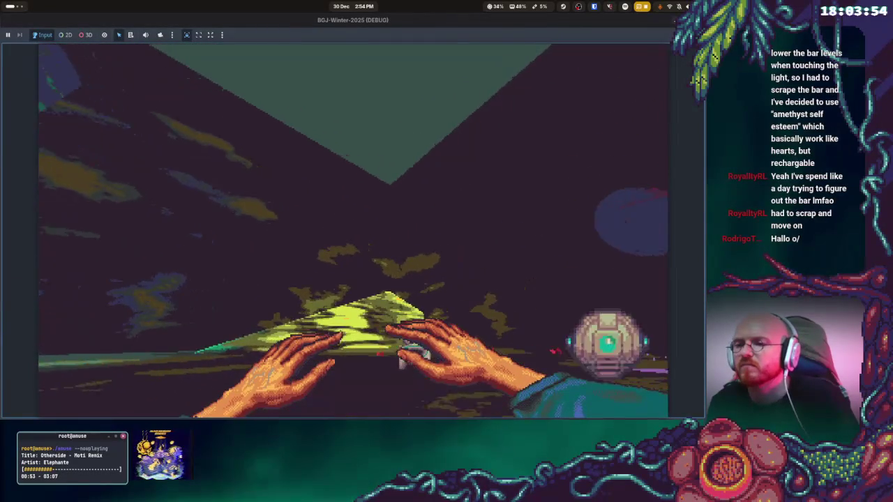
pyautogui.press('F8')
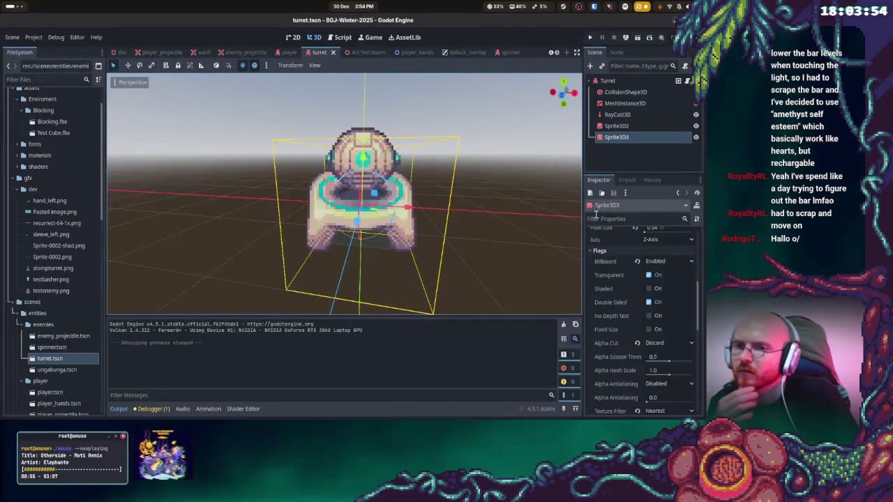
# Lower the base sprite Sprite3D3 to Y -0.26 and run the game
pyautogui.scroll(10, 667, 305)
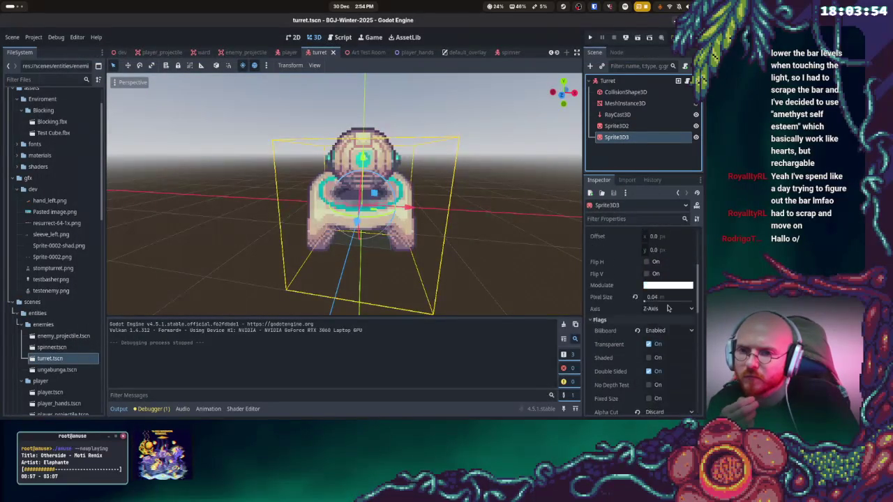
pyautogui.scroll(-10, 667, 307)
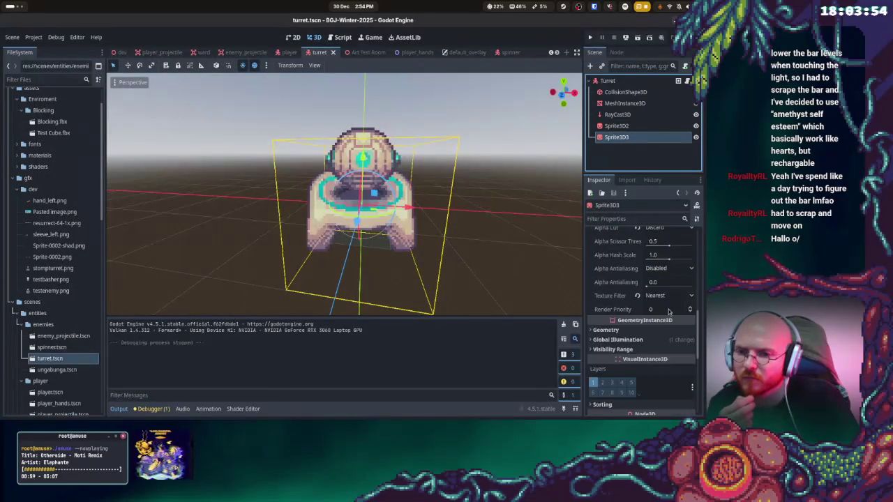
pyautogui.click(642, 331)
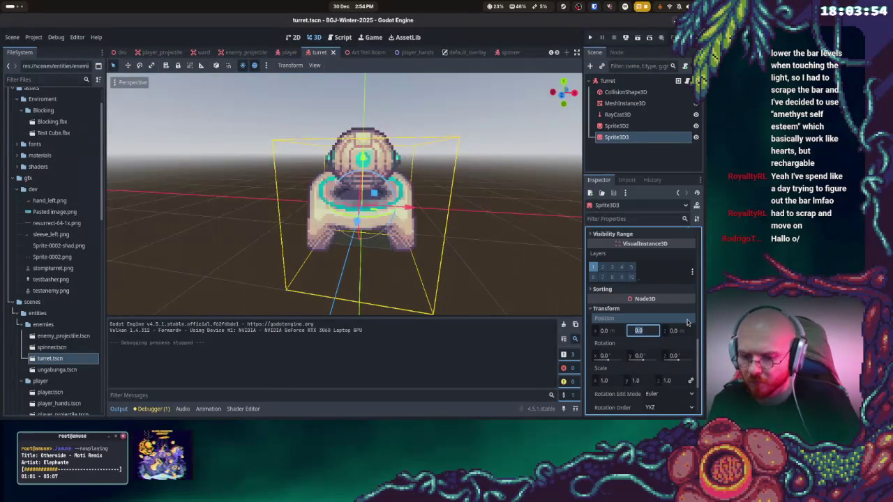
pyautogui.write('-.265')
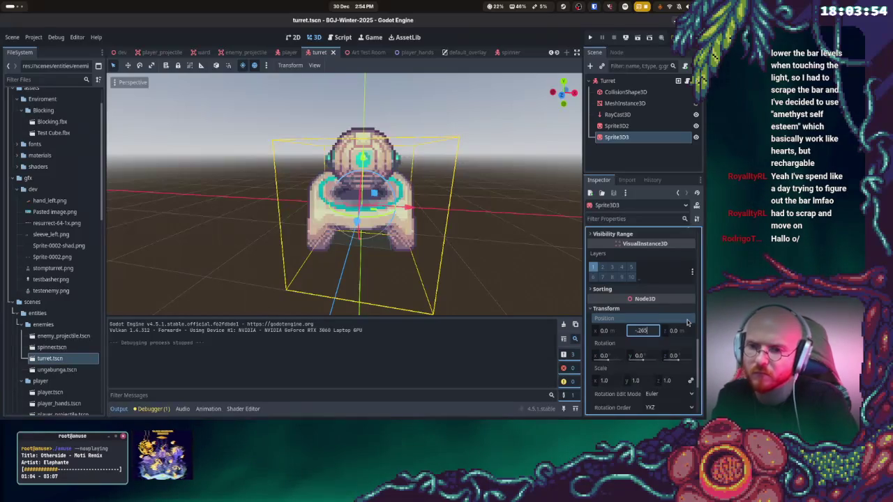
pyautogui.press('Return')
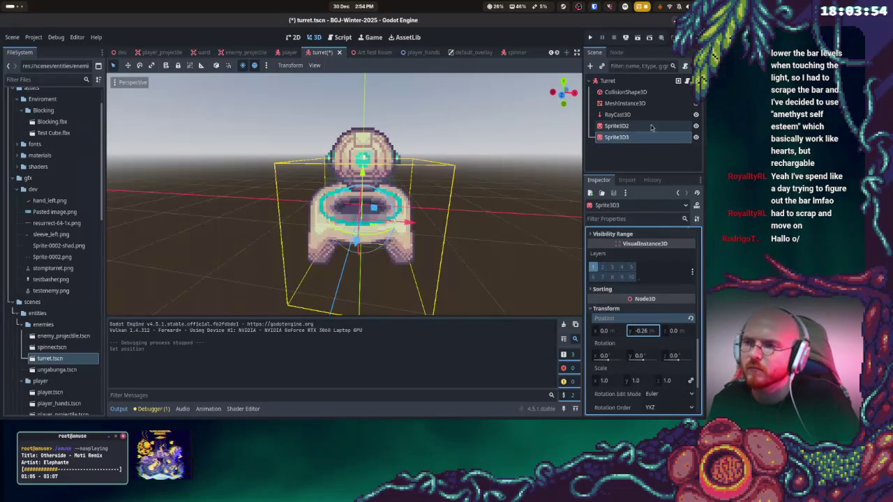
pyautogui.click(589, 38)
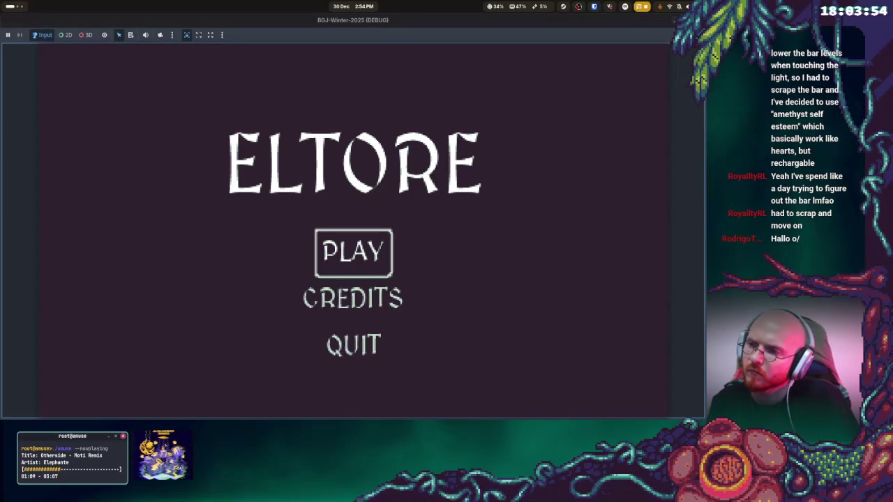
# Start a run, walk toward the turret, retry after the game over, then stop the game
pyautogui.press('Return')
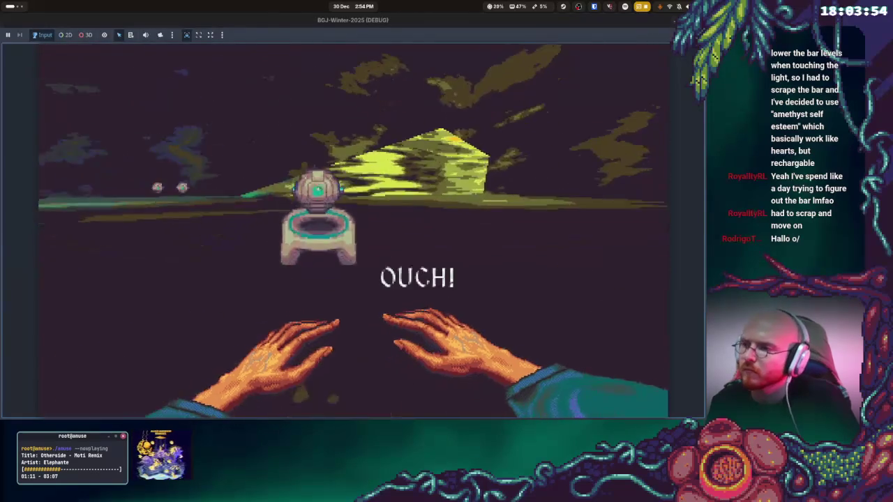
pyautogui.press('s')
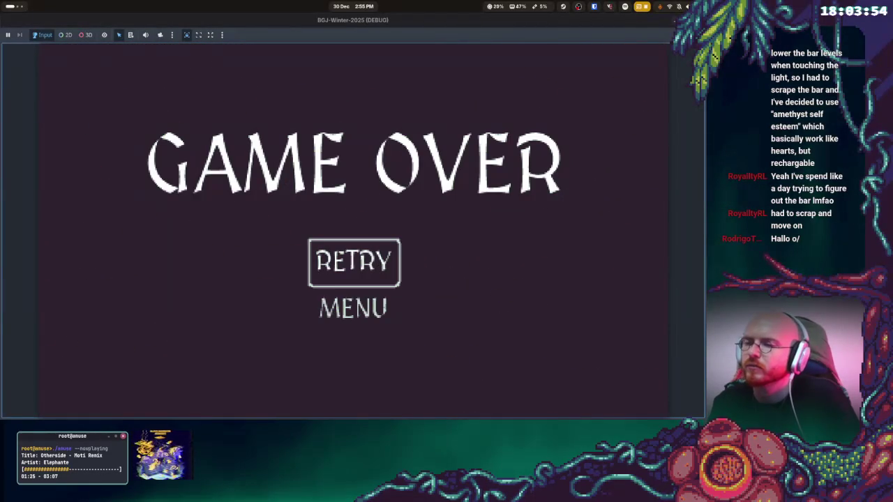
pyautogui.press('Return')
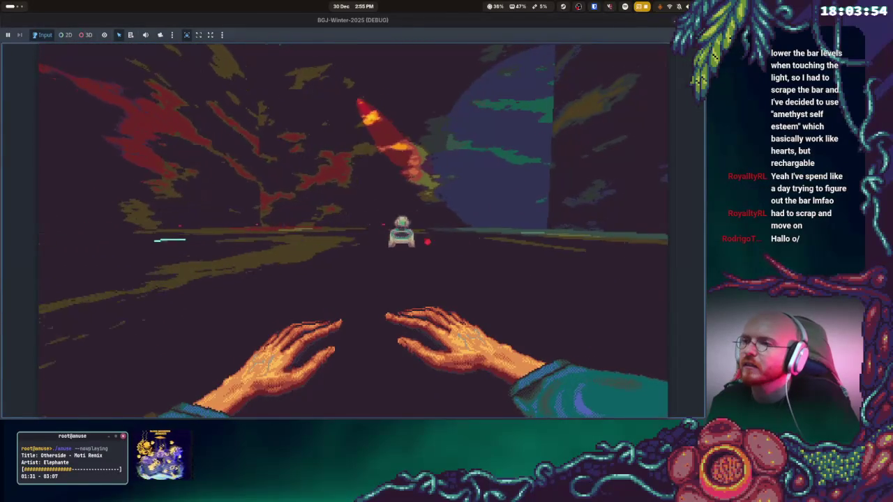
pyautogui.press('F8')
# Set the base sprite's height to -0.5, playtest briefly, then readjust it to -0.25
pyautogui.click(643, 333)
pyautogui.write('-')
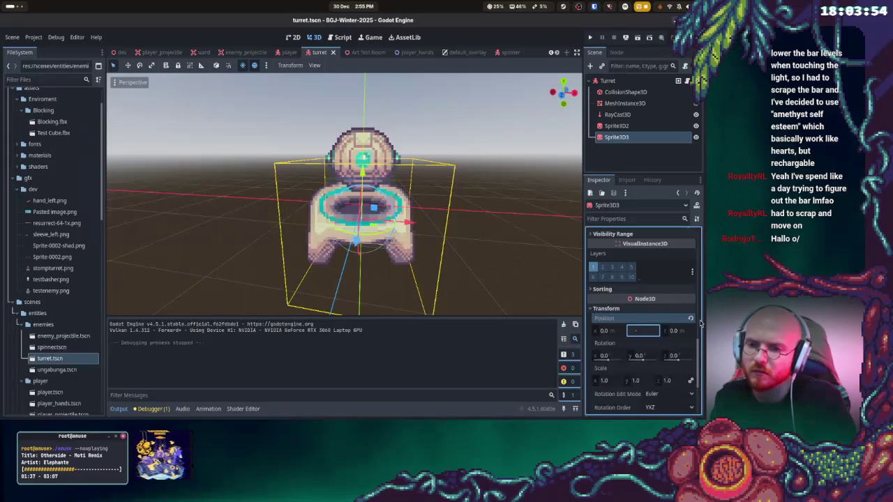
pyautogui.write('0.5')
pyautogui.press('Return')
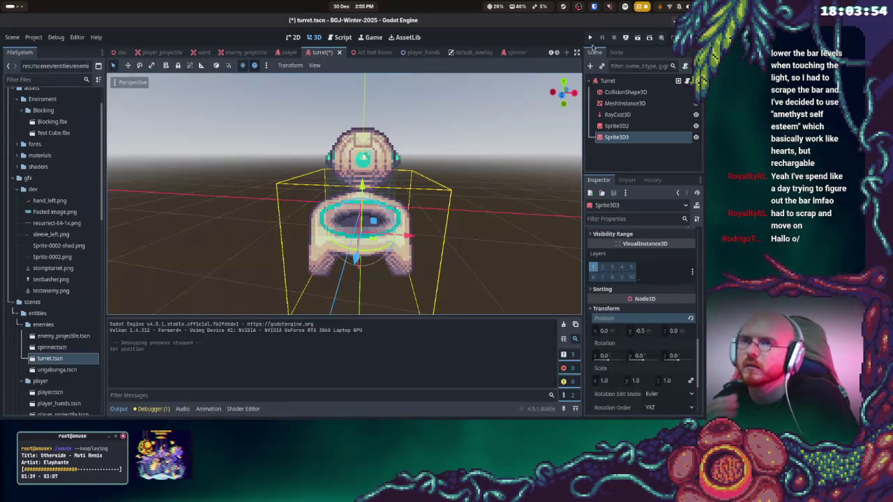
pyautogui.press('F5')
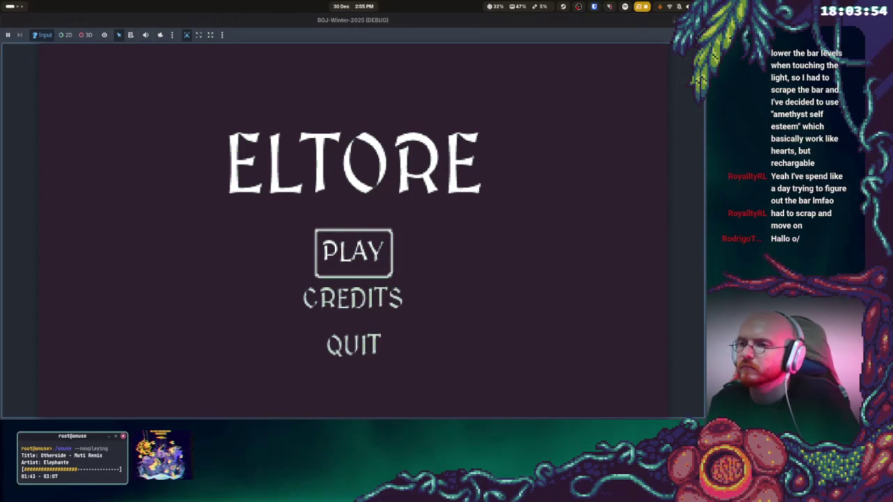
pyautogui.press('Return')
pyautogui.press('F8')
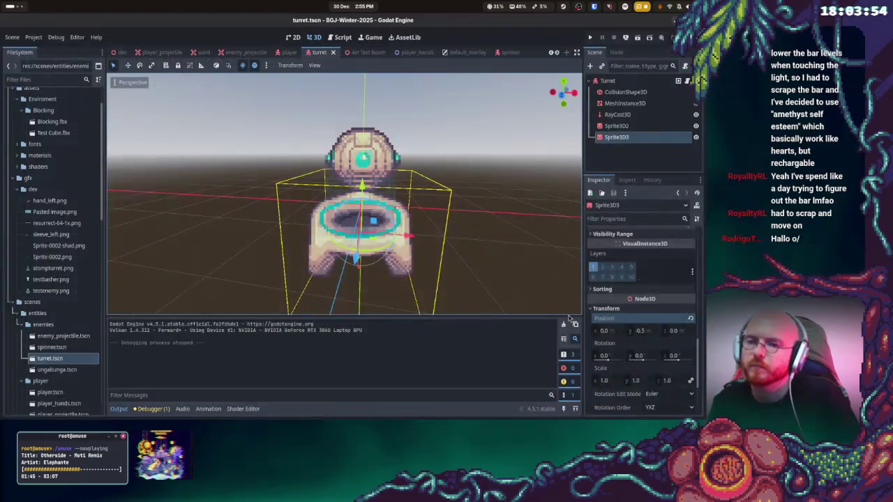
pyautogui.click(647, 330)
pyautogui.write('-0.25')
pyautogui.press('Return')
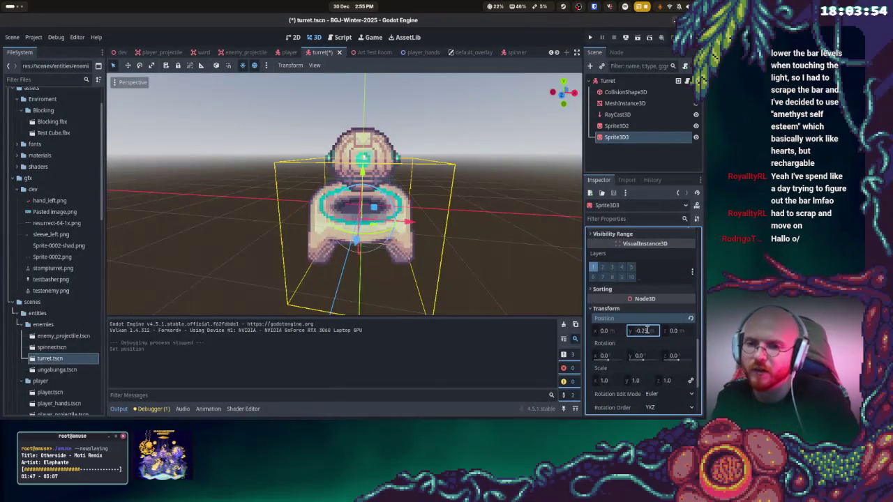
# Set the orb Sprite3D2's Y position to 0.5, save the turret scene and run the game
pyautogui.click(616, 126)
pyautogui.scroll(10, 667, 333)
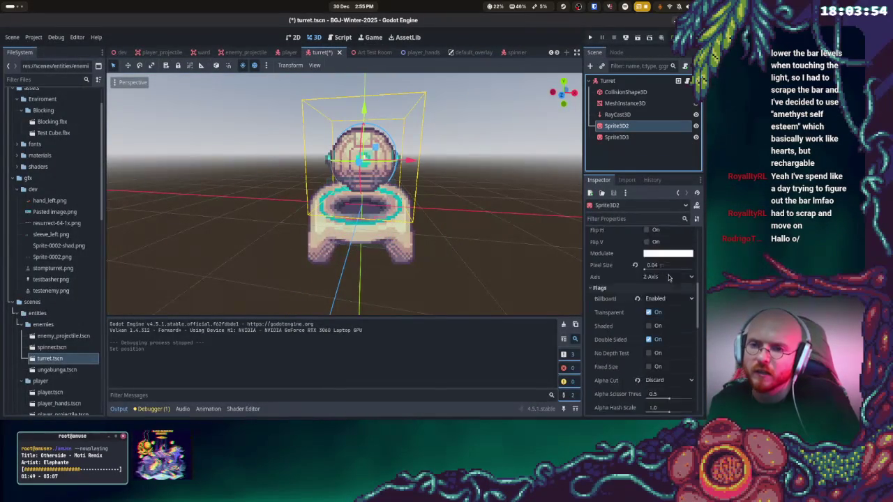
pyautogui.scroll(-8, 668, 329)
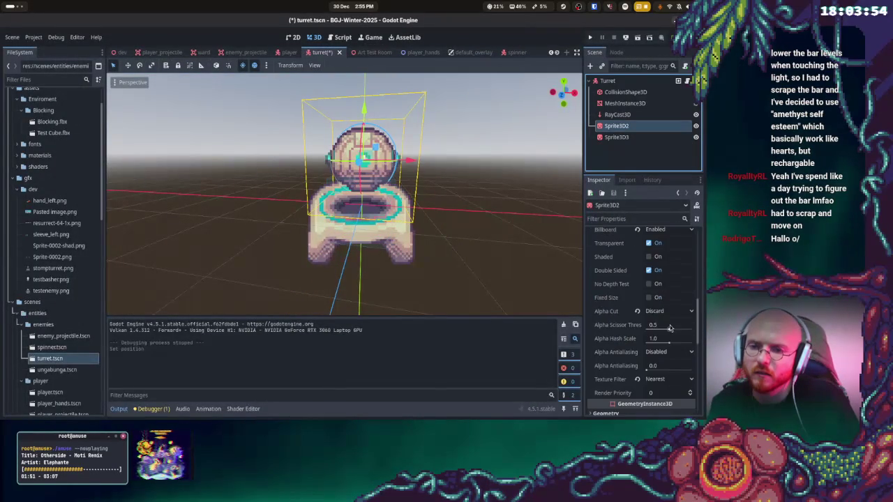
pyautogui.scroll(-5, 669, 339)
pyautogui.click(642, 276)
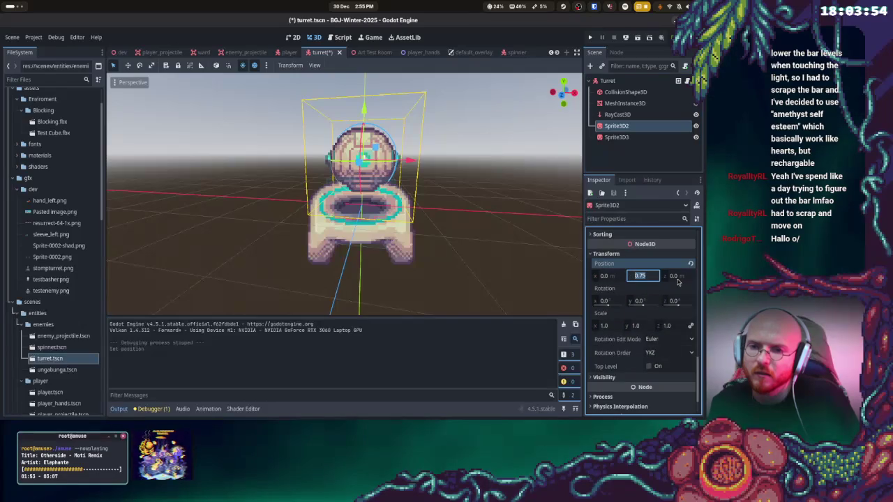
pyautogui.write('0.5')
pyautogui.press('Return')
pyautogui.hotkey('ctrl', 's')
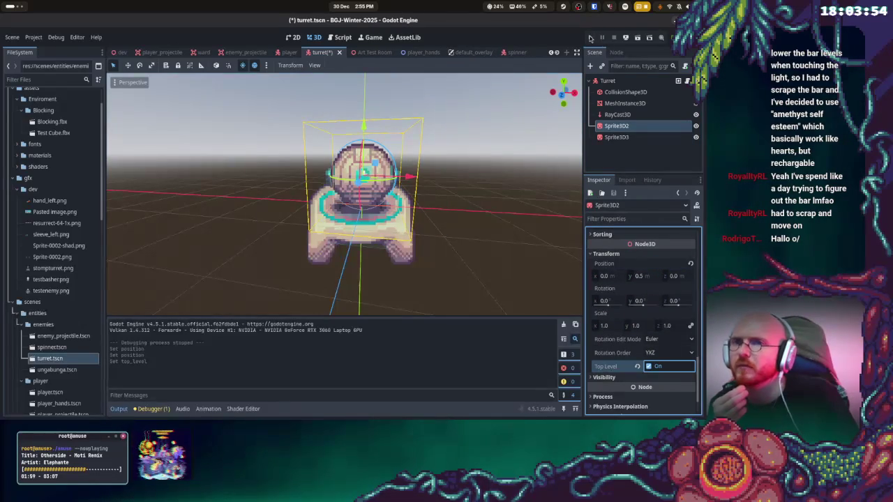
pyautogui.click(590, 37)
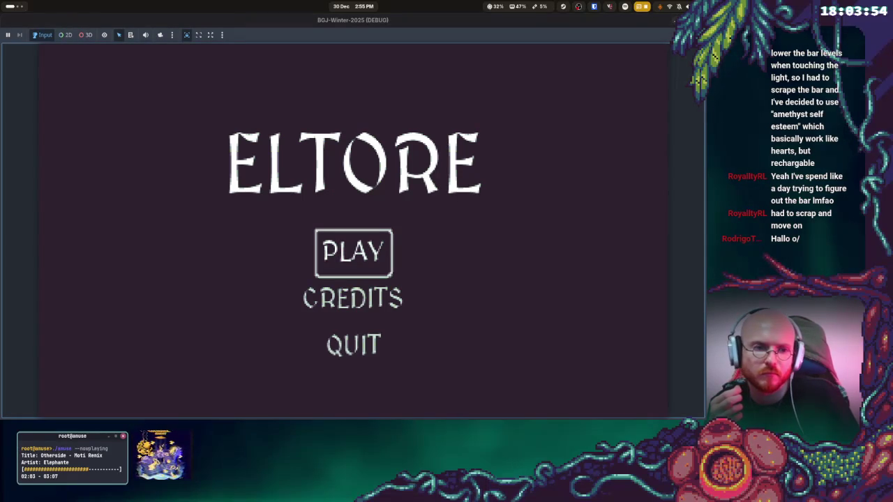
# Start and stop a quick playtest, then turn off the orb's Top Level setting
pyautogui.click(353, 253)
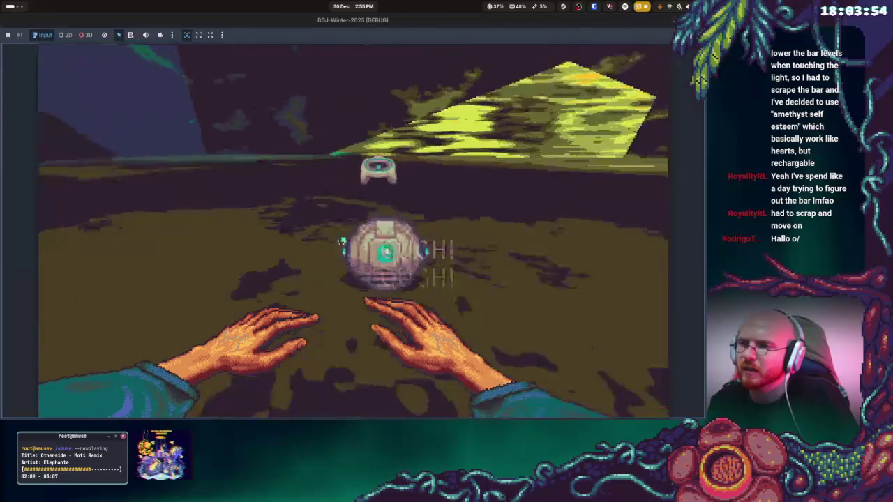
pyautogui.press('F8')
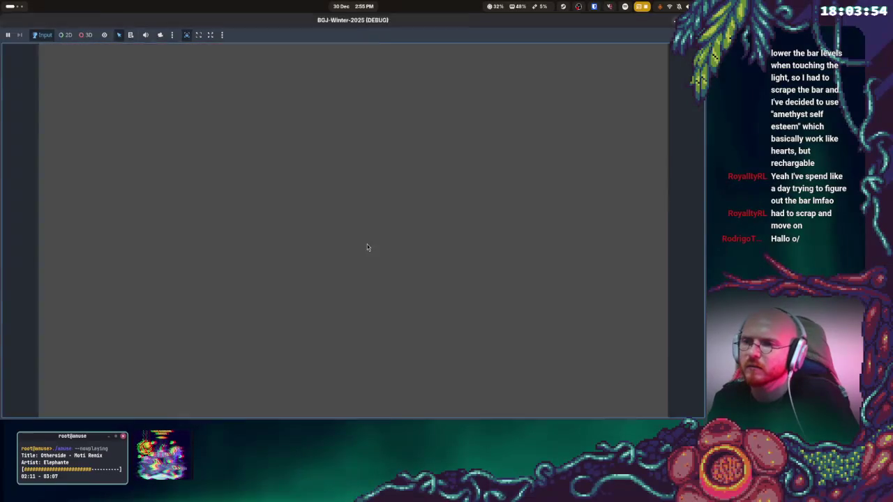
pyautogui.click(649, 366)
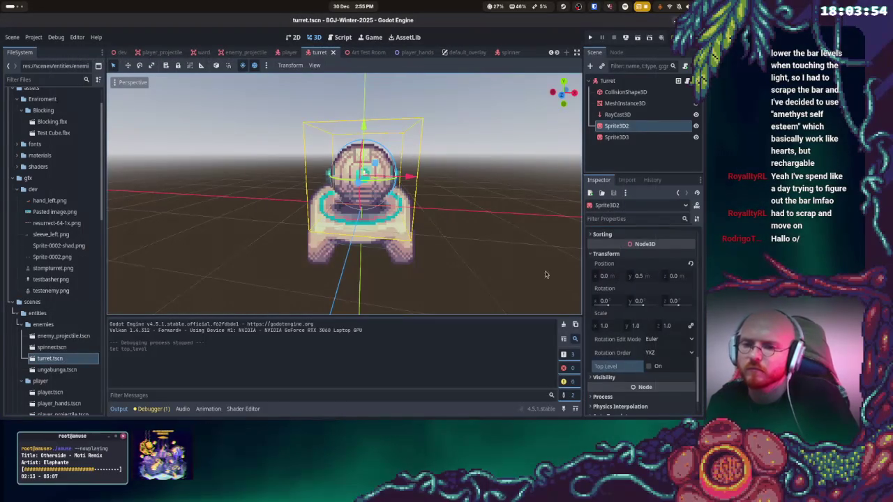
# Check the reported errors, collapse the Debugger panel and run the game again
pyautogui.scroll(-2, 654, 307)
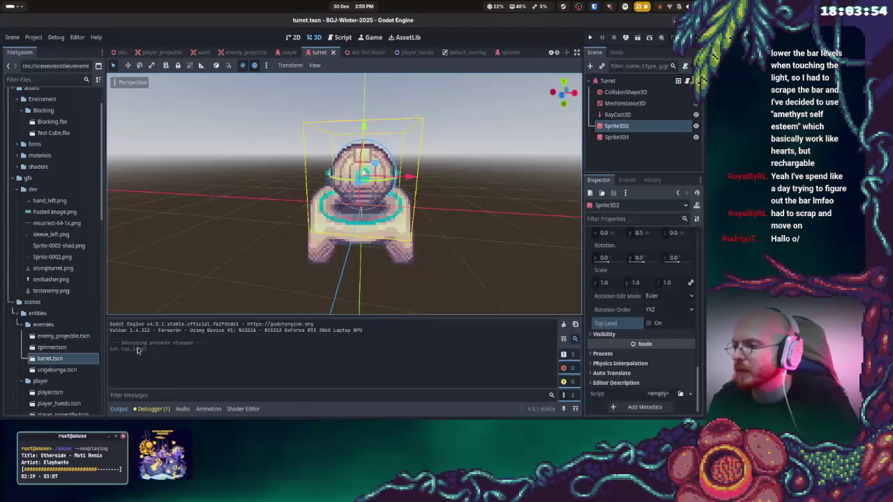
pyautogui.click(143, 409)
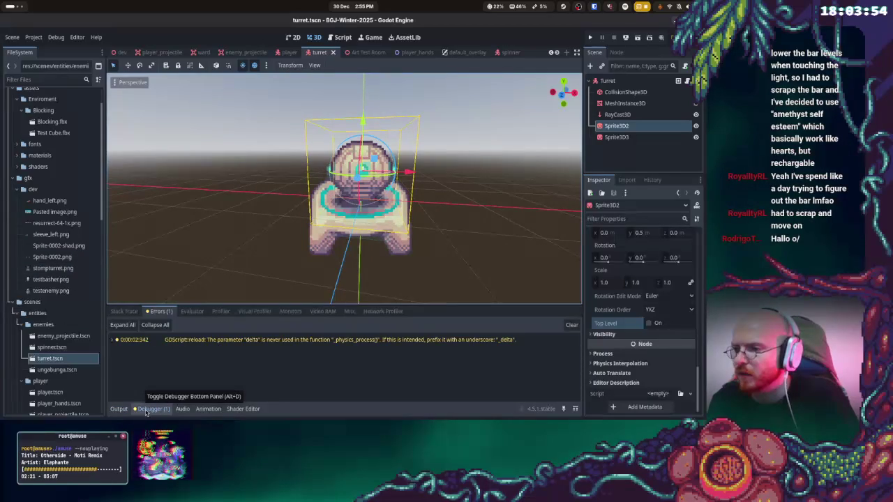
pyautogui.click(146, 410)
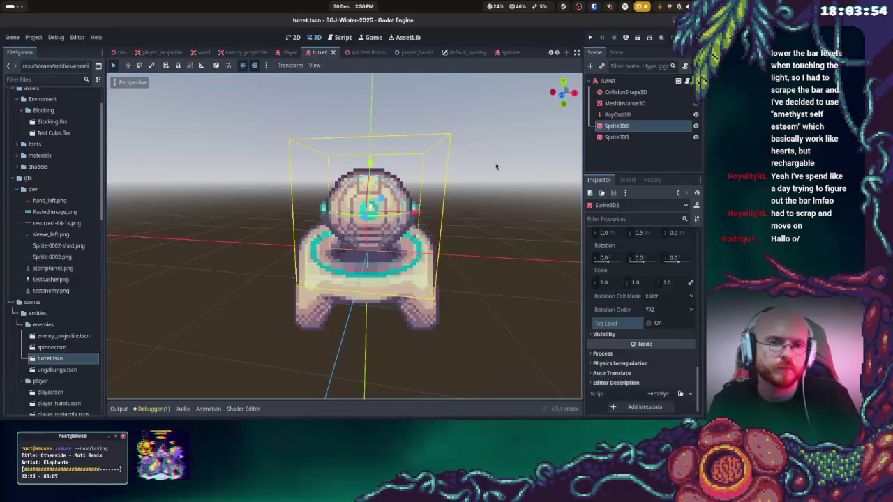
pyautogui.click(590, 37)
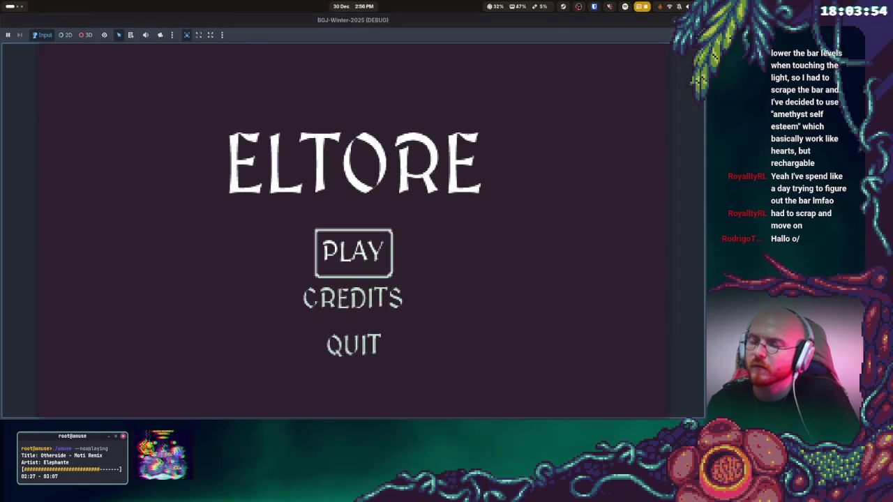
pyautogui.press('Return')
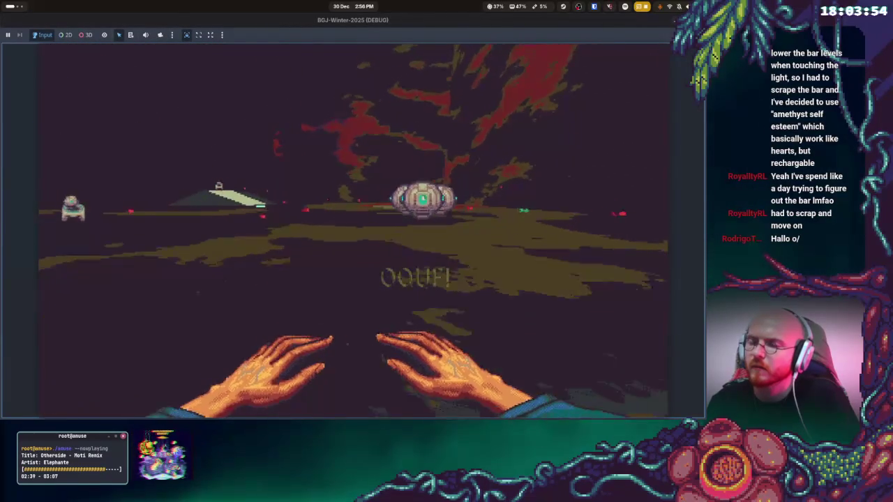
pyautogui.press('F8')
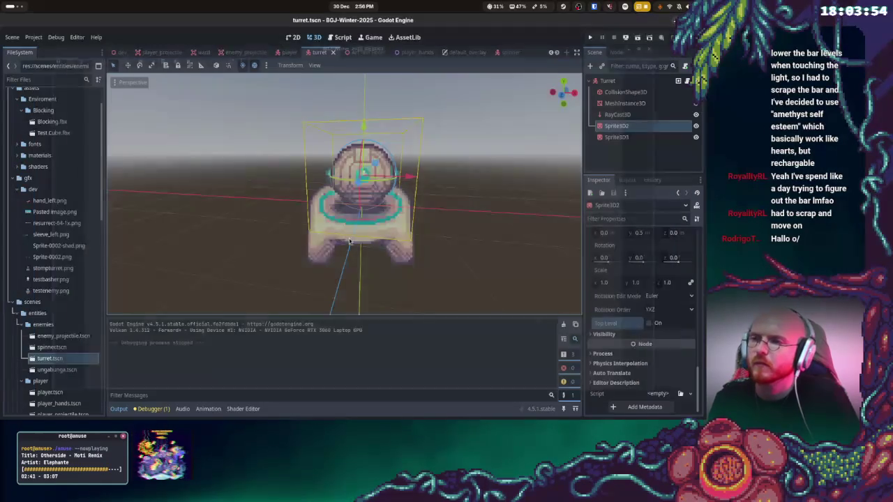
# Copy the turret's orb and base sprites, Sprite3D2 and Sprite3D3
pyautogui.click(507, 52)
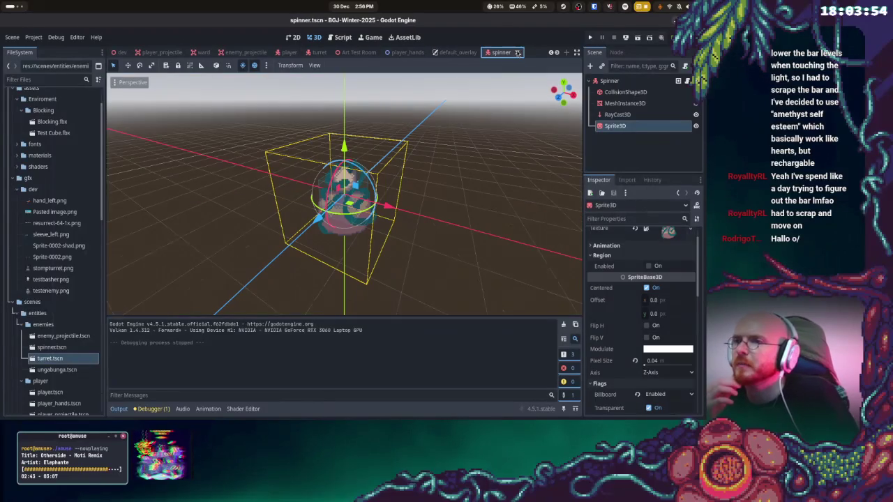
pyautogui.click(319, 52)
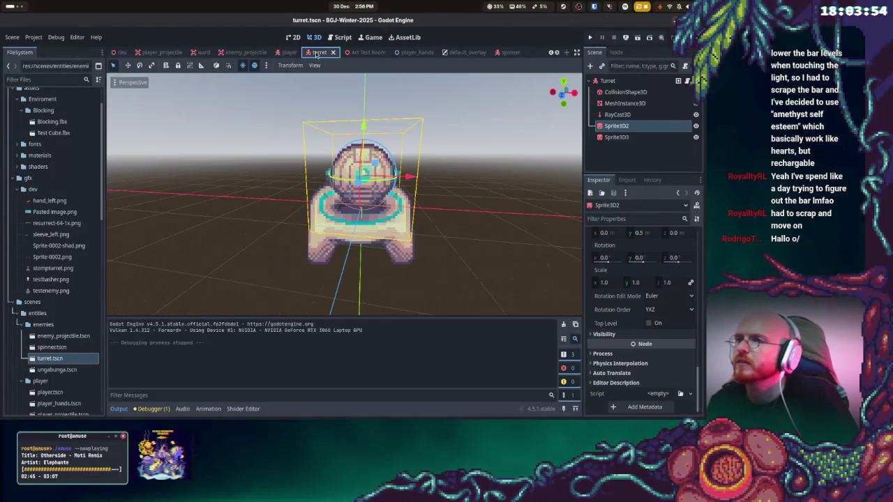
pyautogui.click(617, 125)
pyautogui.rightClick(608, 127)
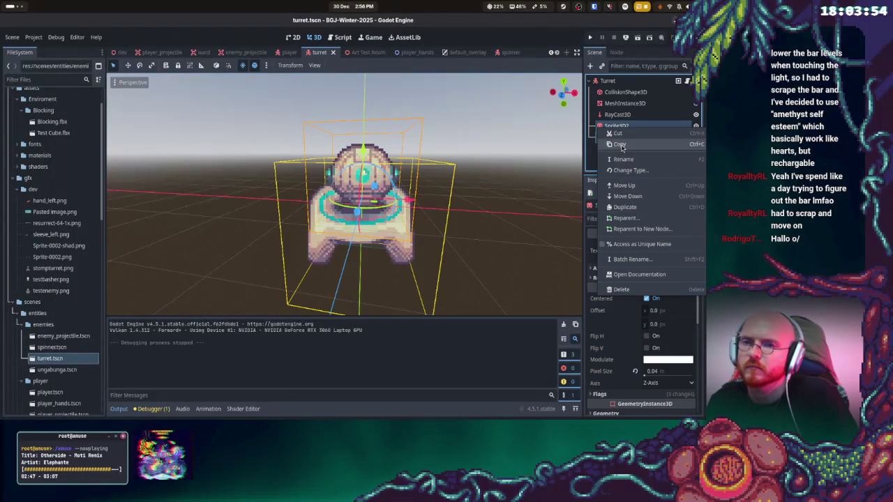
pyautogui.click(619, 144)
# In spinner.tscn, delete the old Sprite3D, paste the turret sprites under Spinner, and run the game
pyautogui.click(501, 52)
pyautogui.rightClick(618, 126)
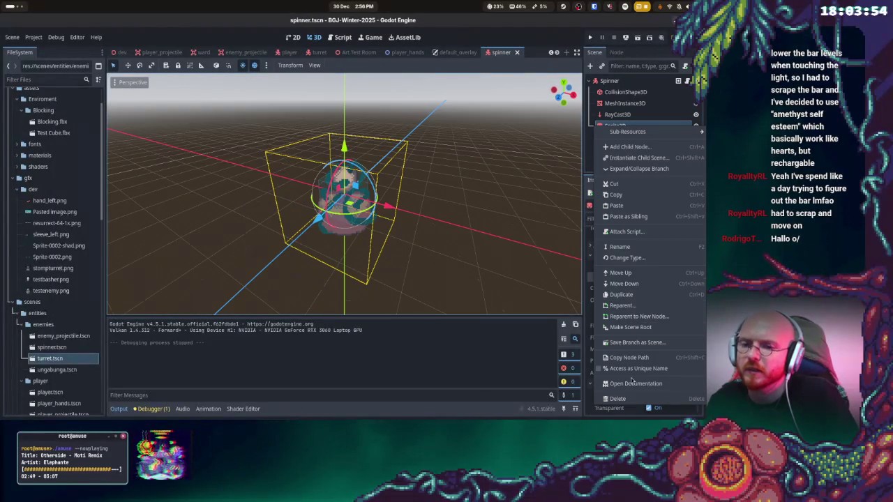
pyautogui.click(631, 399)
pyautogui.press('Return')
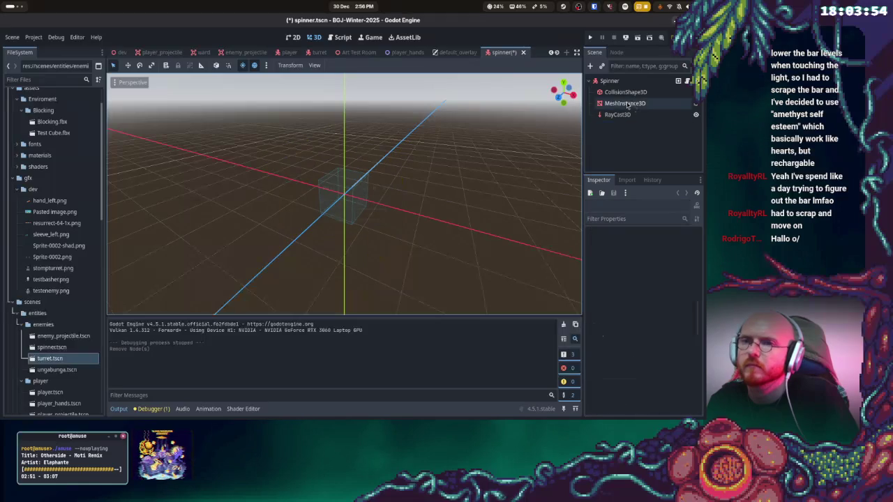
pyautogui.rightClick(604, 81)
pyautogui.click(617, 161)
pyautogui.click(590, 37)
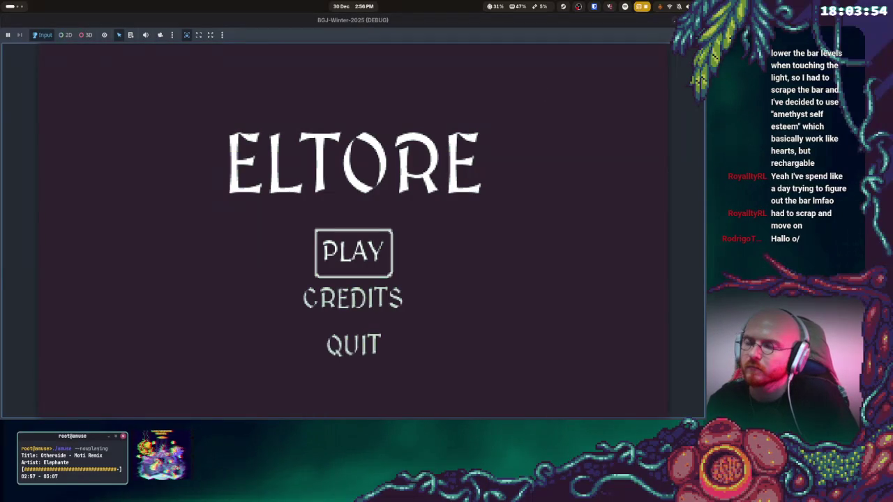
# Start a game, walk toward the spinner robots until game over, then choose MENU and QUIT
pyautogui.press('Return')
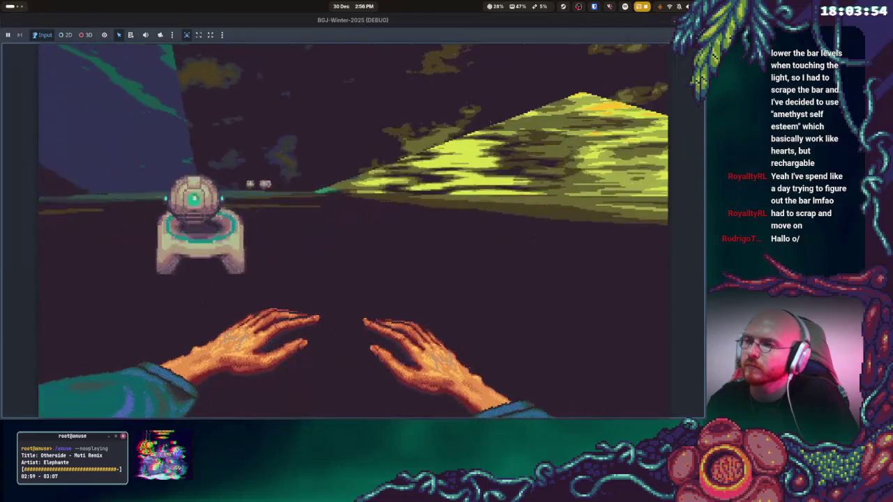
pyautogui.press('w')
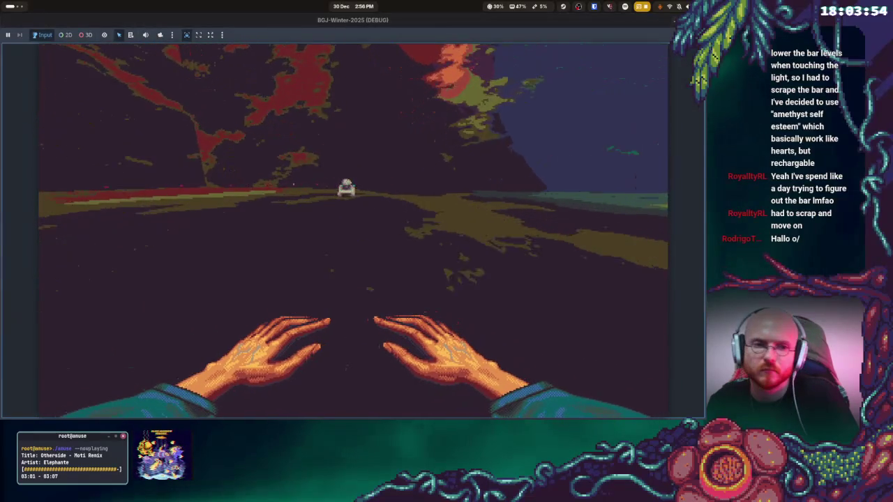
pyautogui.press('w')
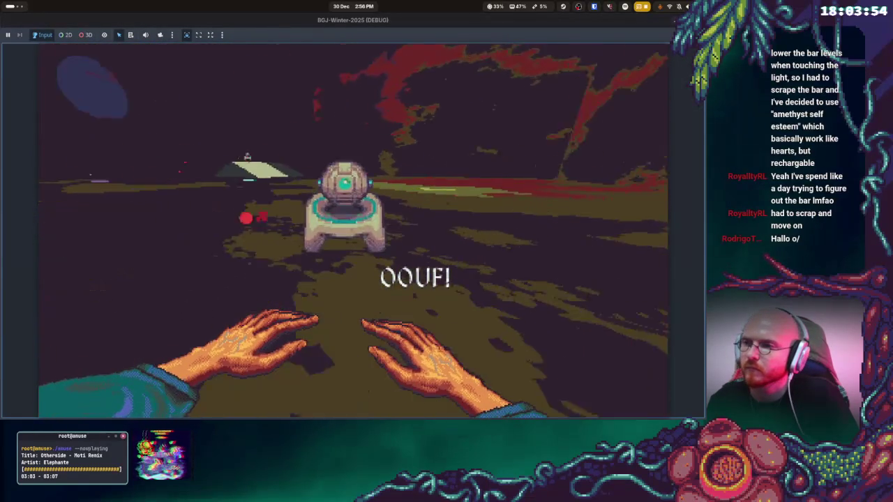
pyautogui.press('w')
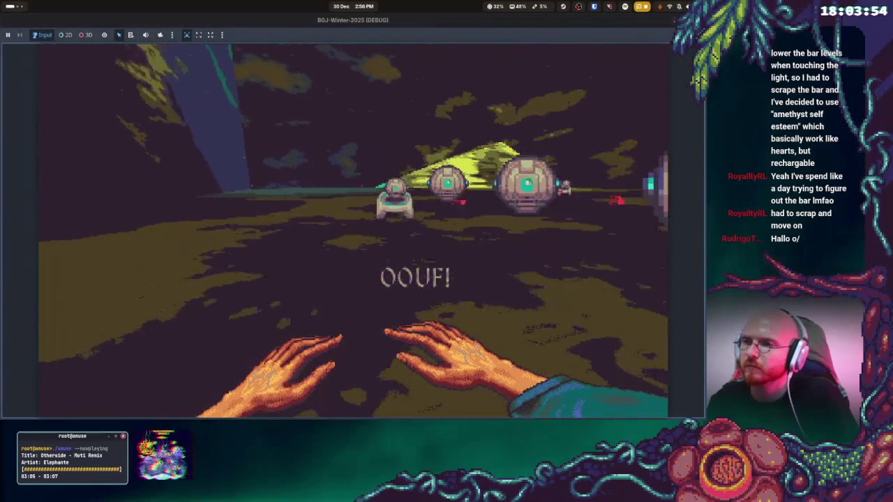
pyautogui.press('w')
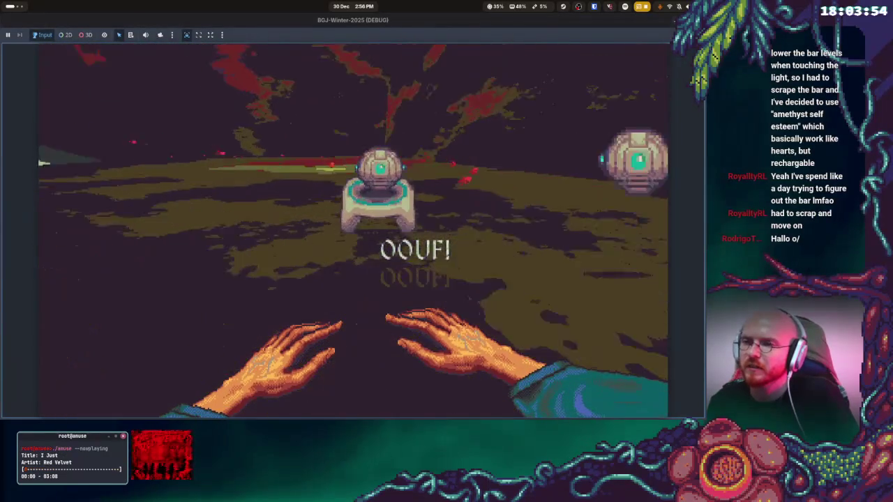
pyautogui.press('w')
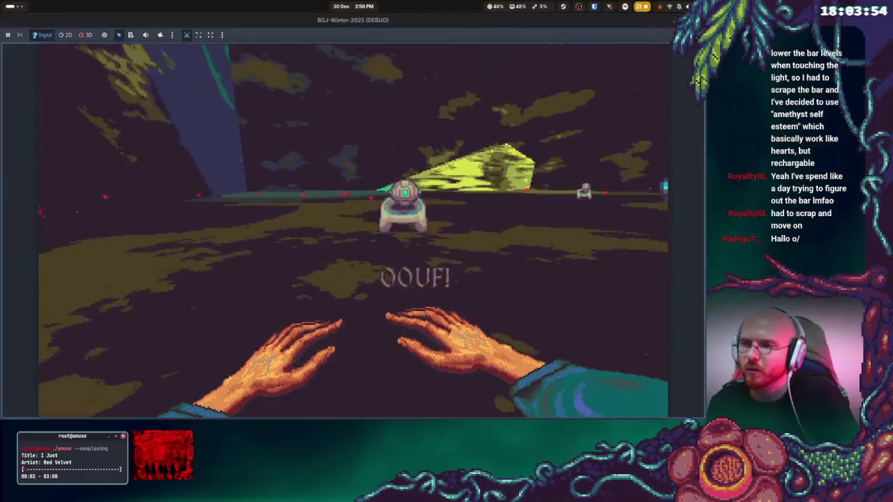
pyautogui.press('w')
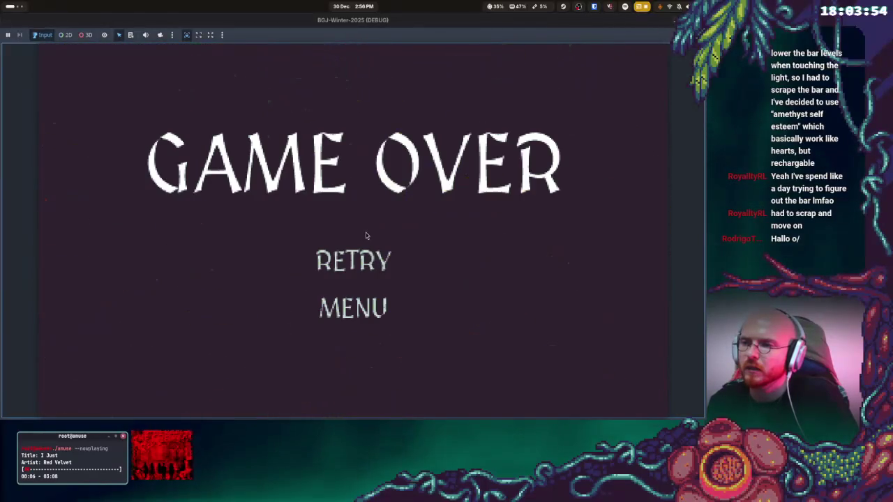
pyautogui.click(347, 312)
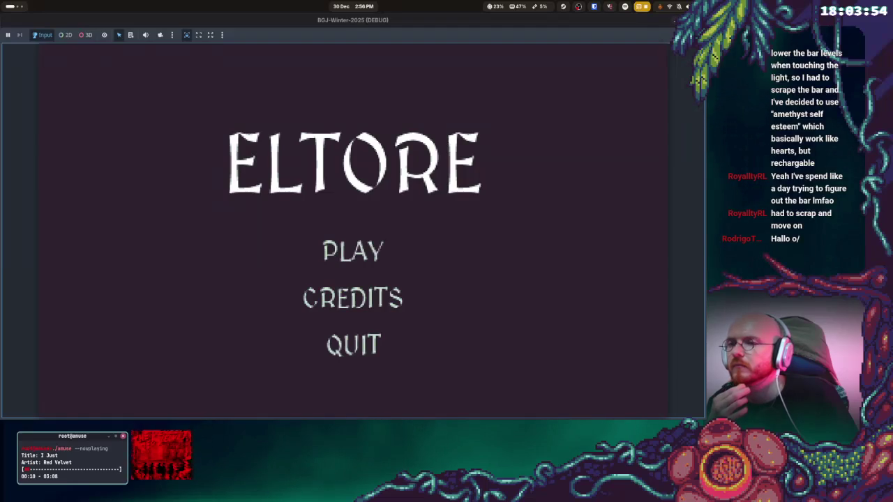
pyautogui.click(354, 344)
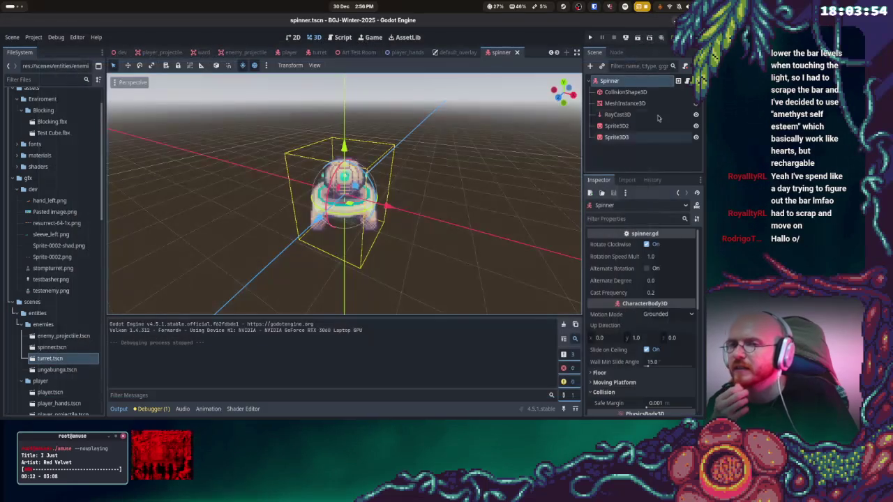
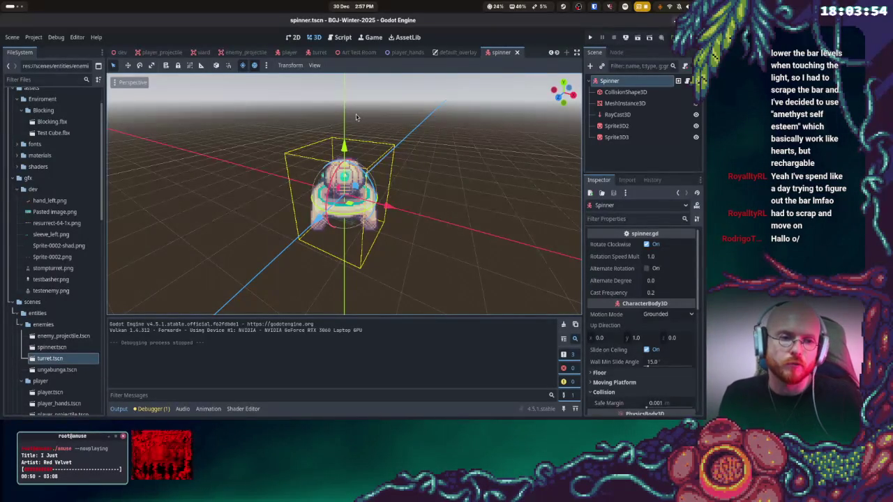
# Check the Planet Laalia playlist in Spotify, then return to the ArtStation Roadwarden page
pyautogui.press('super')
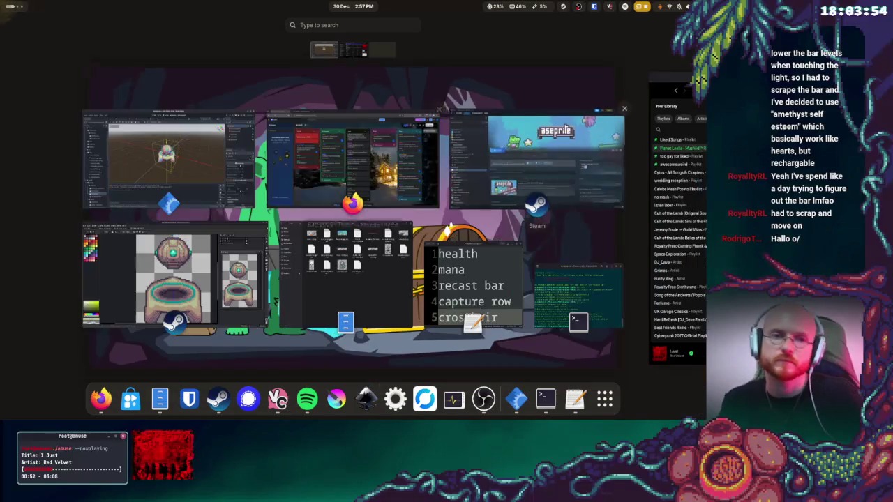
pyautogui.click(698, 82)
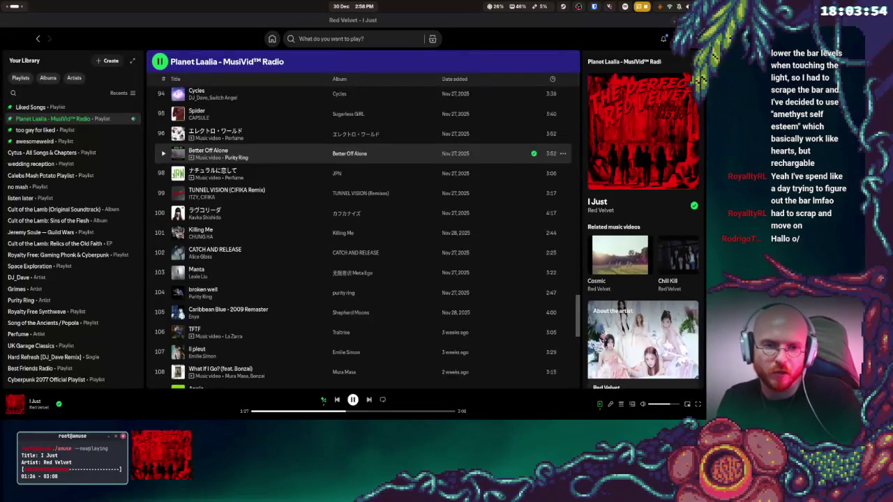
pyautogui.hotkey('alt', 'Tab')
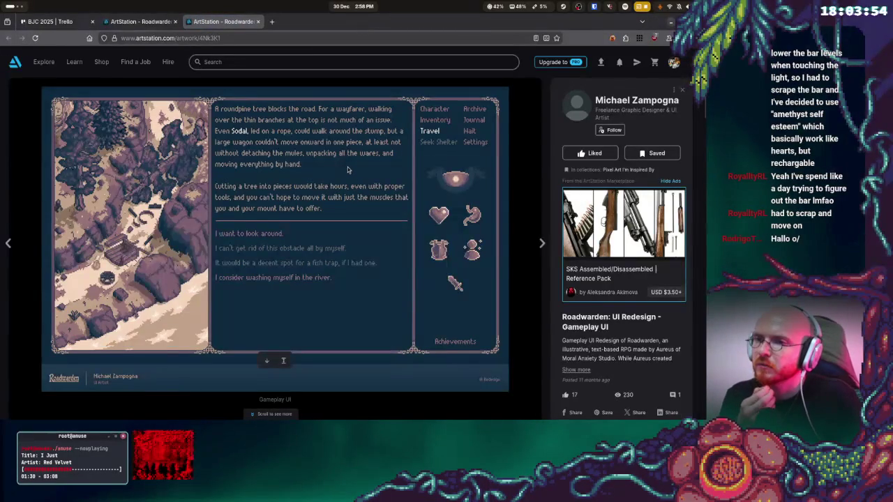
# Scroll through the Roadwarden: UI Redesign gallery images on ArtStation
pyautogui.scroll(-2, 456, 360)
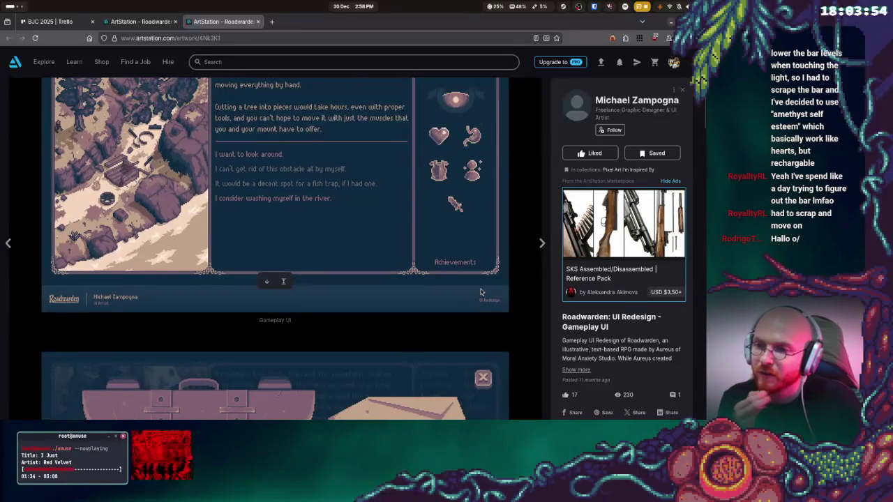
pyautogui.scroll(-1, 480, 292)
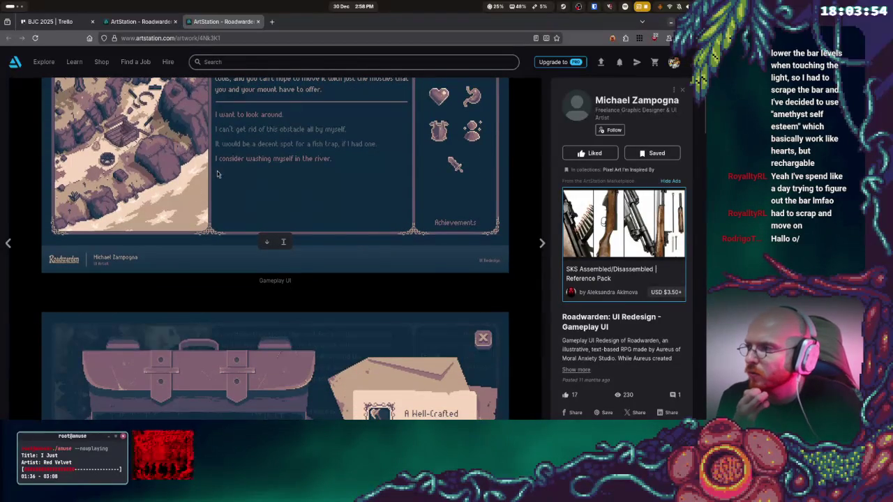
pyautogui.scroll(-5, 391, 230)
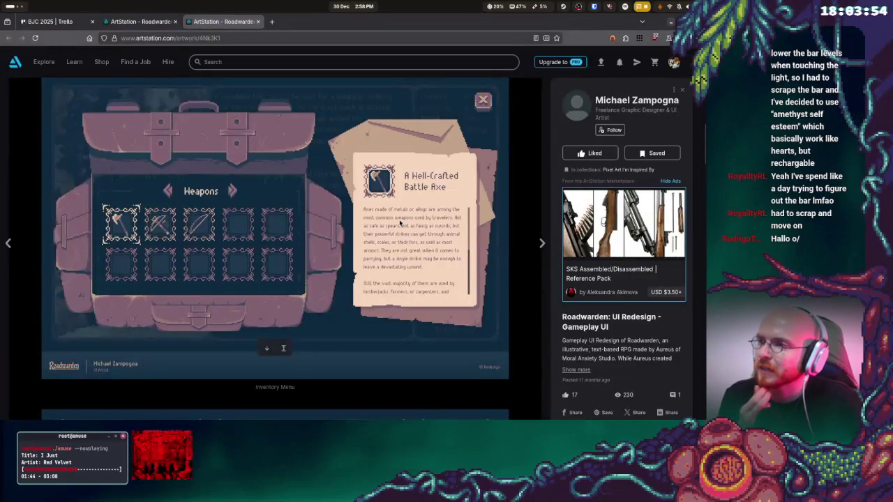
pyautogui.scroll(-5, 400, 223)
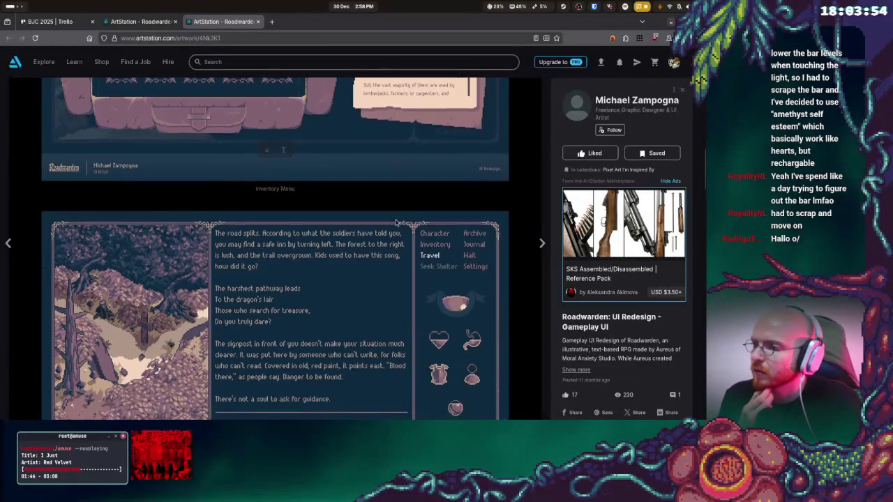
pyautogui.scroll(-4, 397, 221)
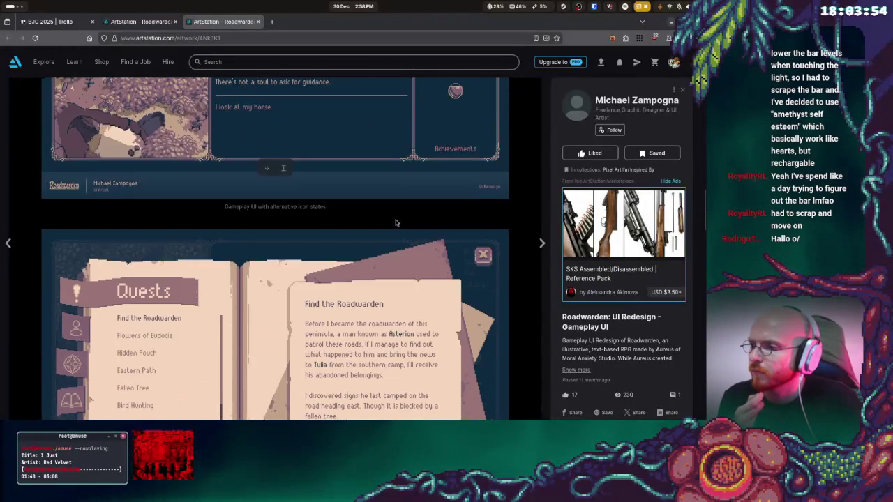
pyautogui.scroll(-2, 396, 223)
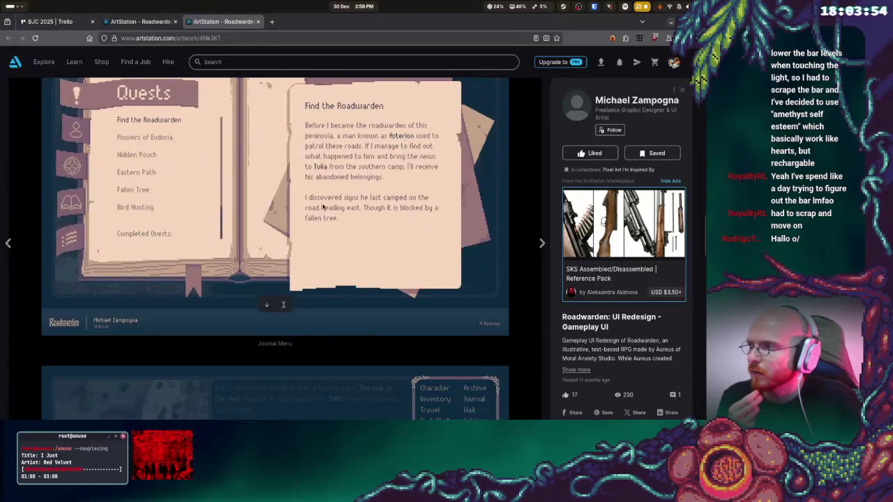
pyautogui.scroll(1, 353, 218)
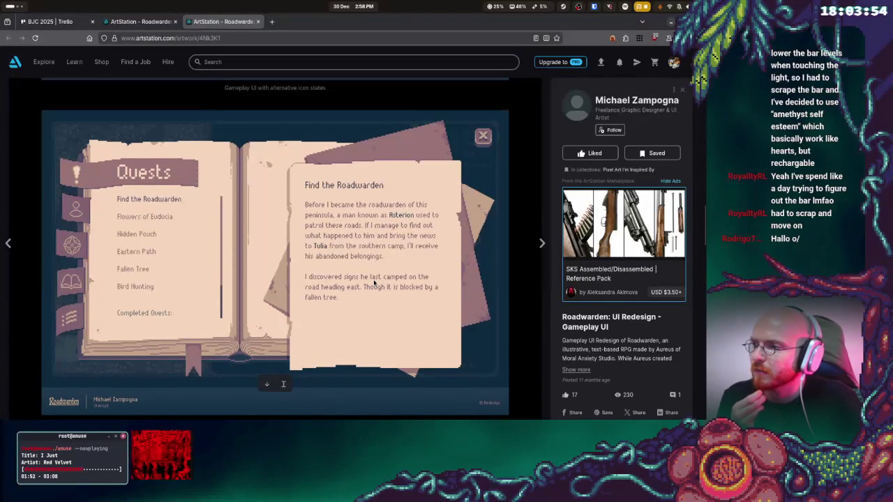
pyautogui.scroll(-1, 374, 282)
pyautogui.scroll(-5, 365, 276)
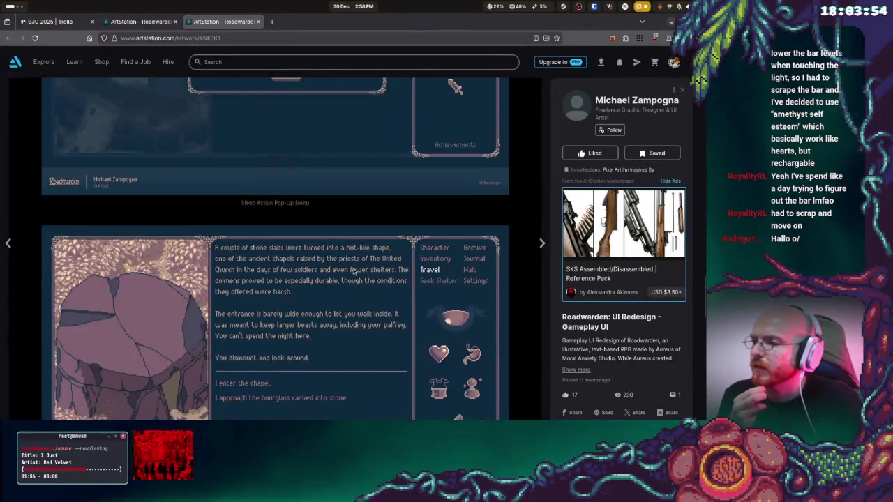
pyautogui.scroll(-3, 352, 269)
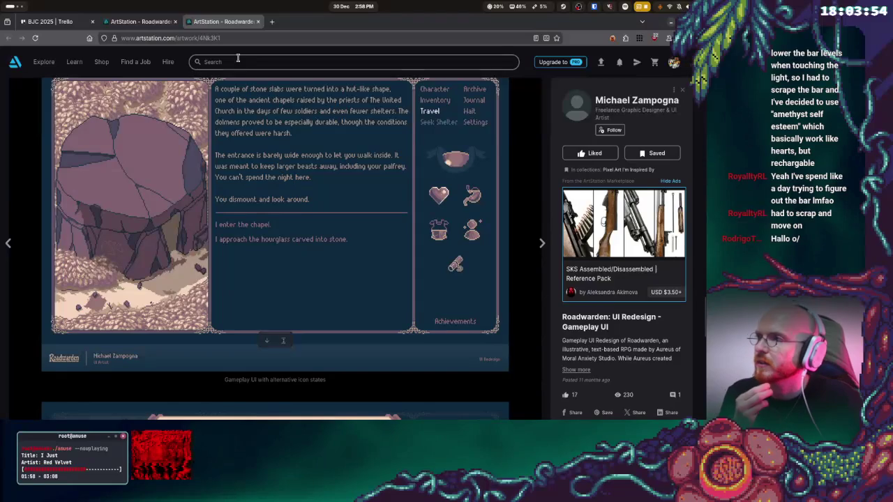
# Close the ArtStation artwork tab and bring the Godot editor to the front
pyautogui.click(258, 22)
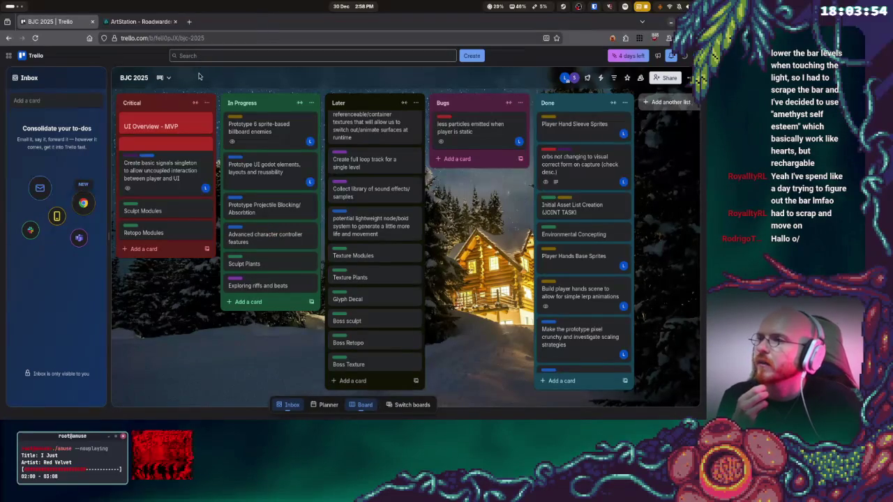
pyautogui.press('super')
pyautogui.moveTo(208, 263)
pyautogui.click(168, 161)
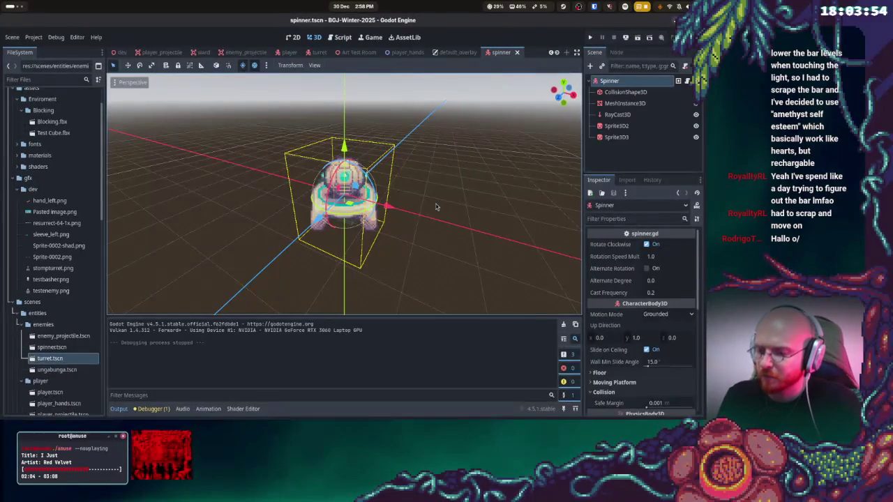
pyautogui.press('super')
# Check git status, stage all changes, and commit as 'edited enemy sprites to use new placeholders'
pyautogui.click(413, 305)
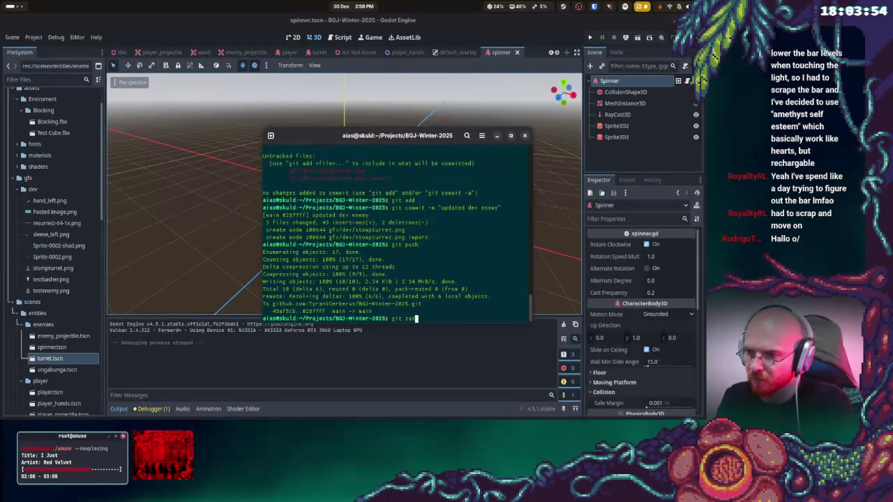
pyautogui.write('tus')
pyautogui.press('Return')
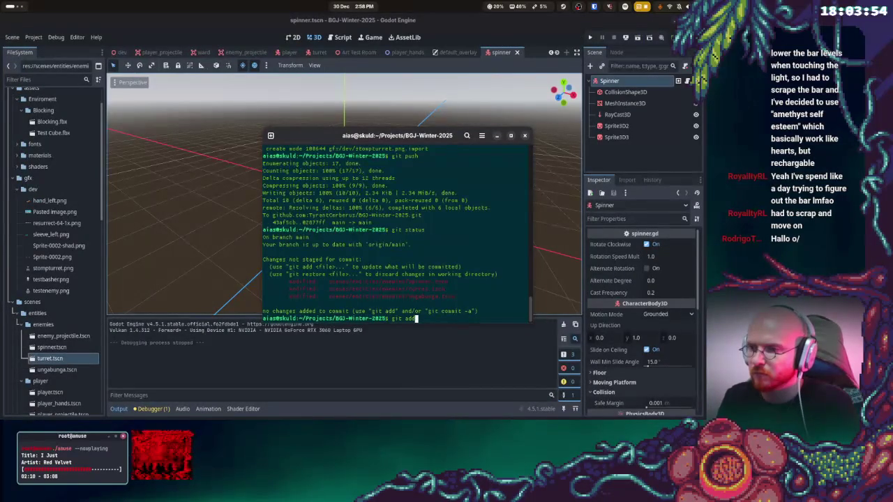
pyautogui.write('d .')
pyautogui.press('Return')
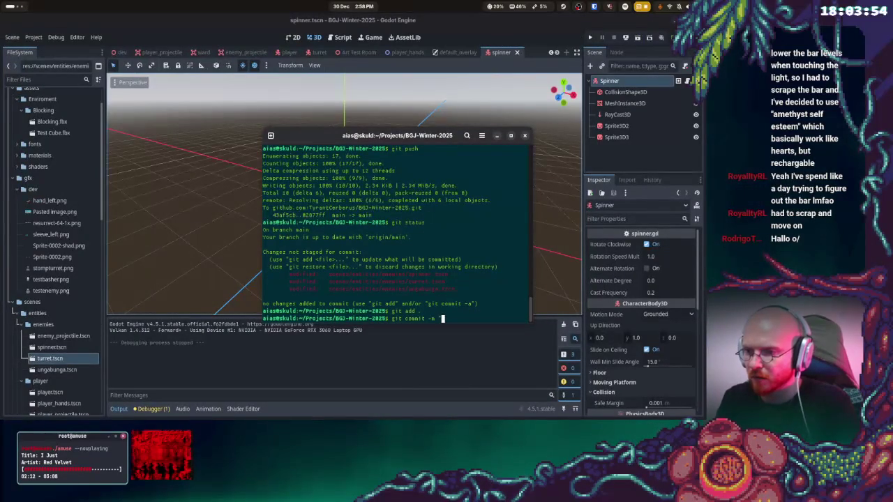
pyautogui.write('git commit -m "edited enemy sprite')
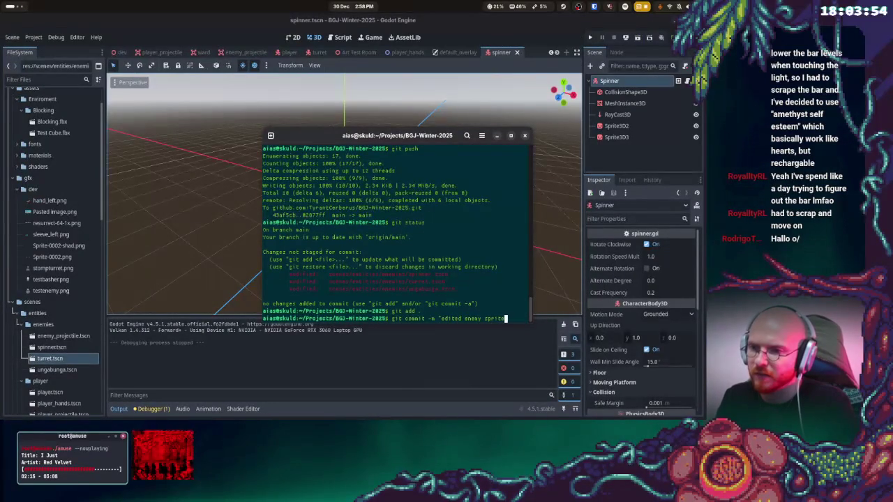
pyautogui.write('s to use new placehold')
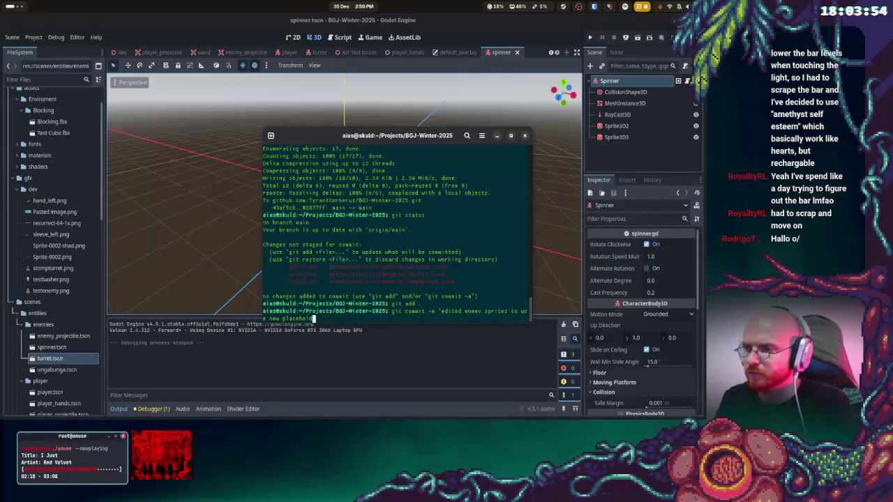
pyautogui.write('"')
pyautogui.press('Return')
pyautogui.write('h')
pyautogui.press('Return')
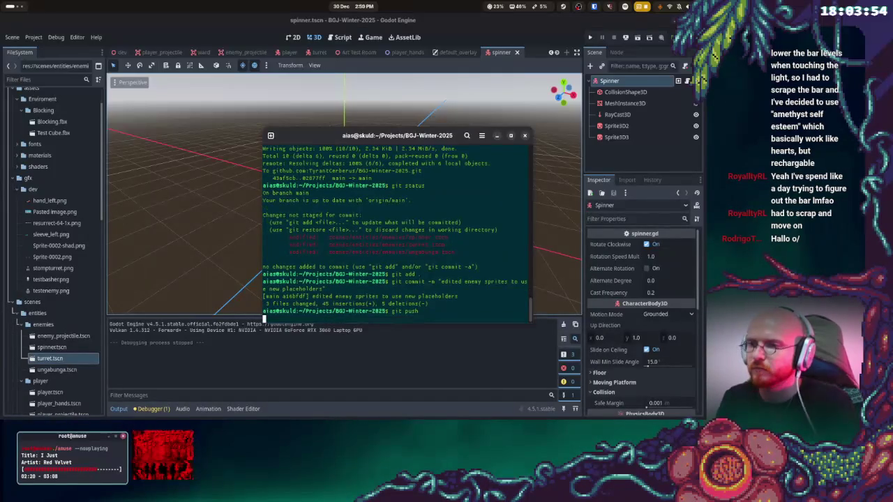
pyautogui.click(525, 136)
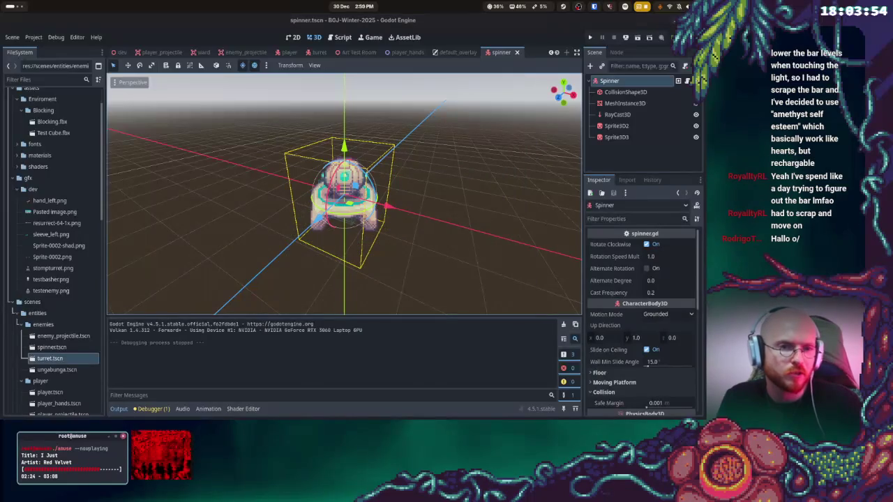
pyautogui.press('super')
pyautogui.press('super+Page_Down')
# Let the Red Velvet track finish, then return through Aseprite to Godot and run the project
pyautogui.press('super')
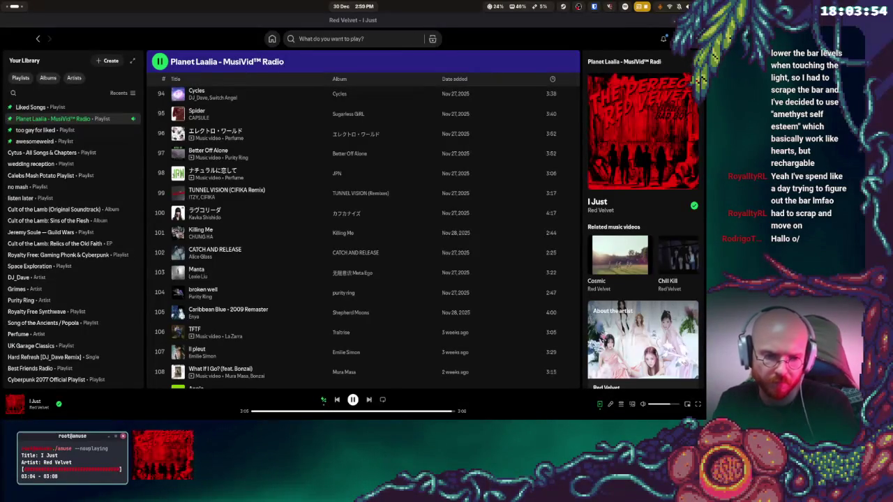
pyautogui.press('super')
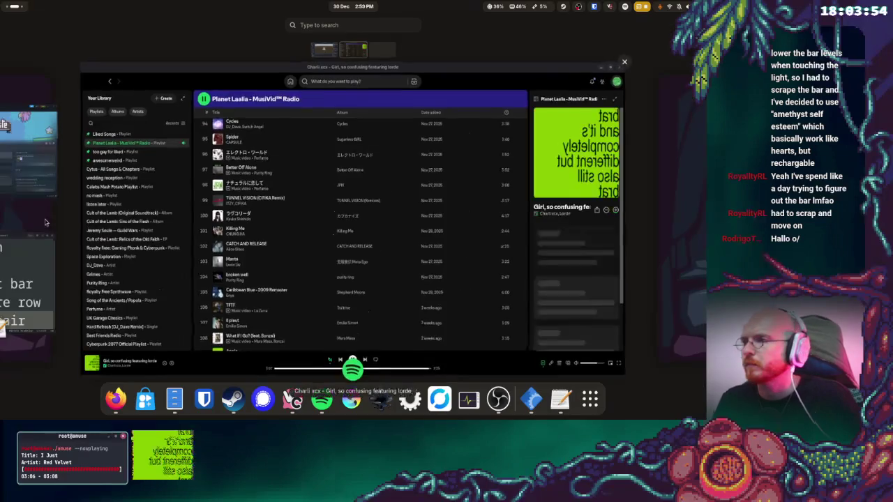
pyautogui.click(238, 260)
pyautogui.press('super')
pyautogui.click(464, 158)
pyautogui.click(590, 39)
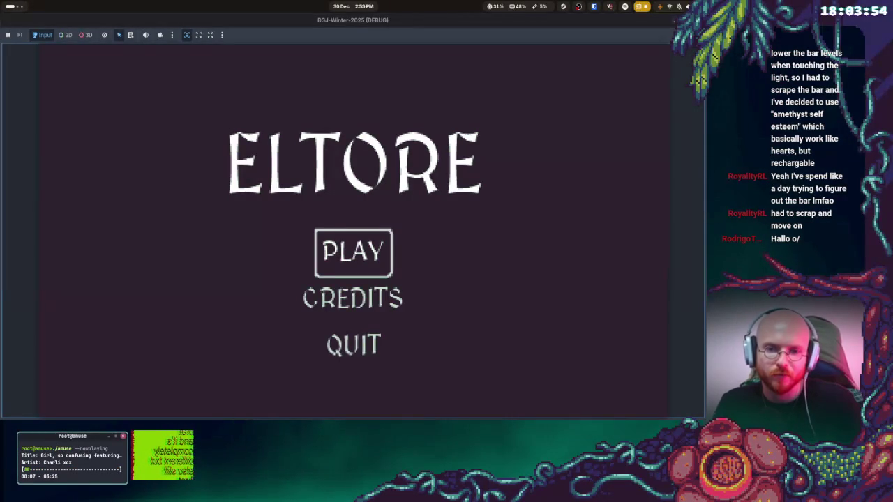
# Start the game and walk onto the raised platform, dodging robots until game over
pyautogui.press('Return')
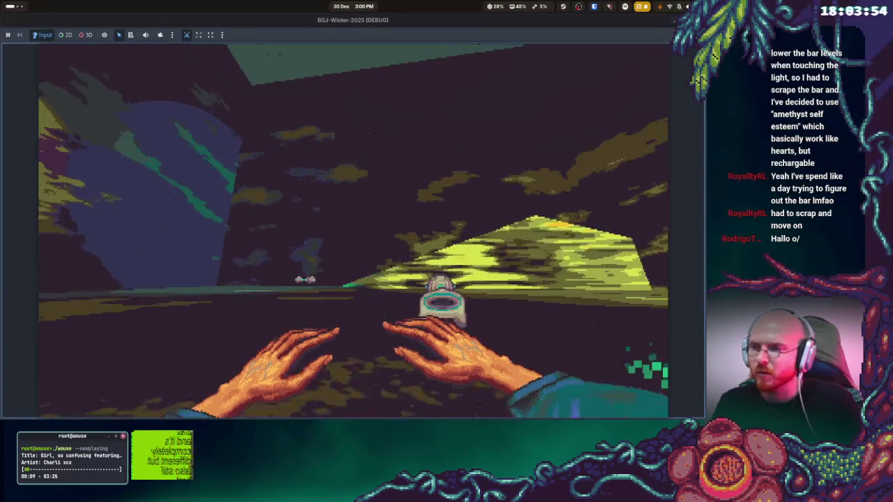
pyautogui.press('w')
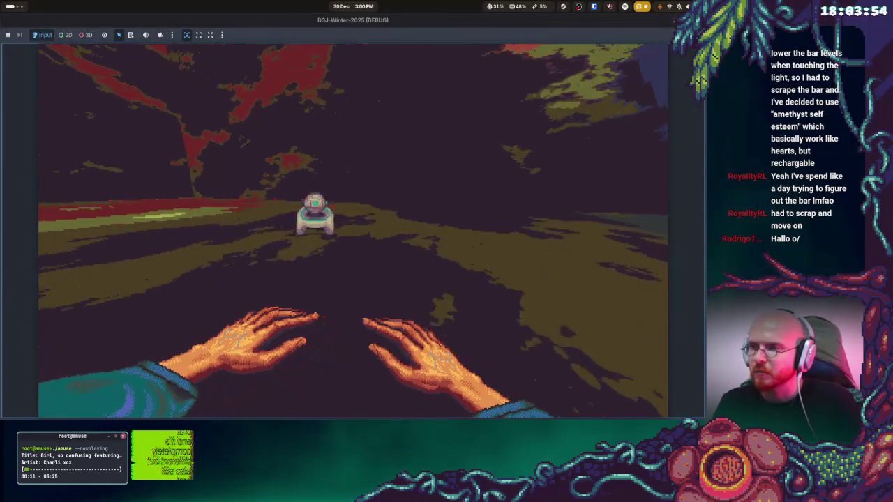
pyautogui.press('w')
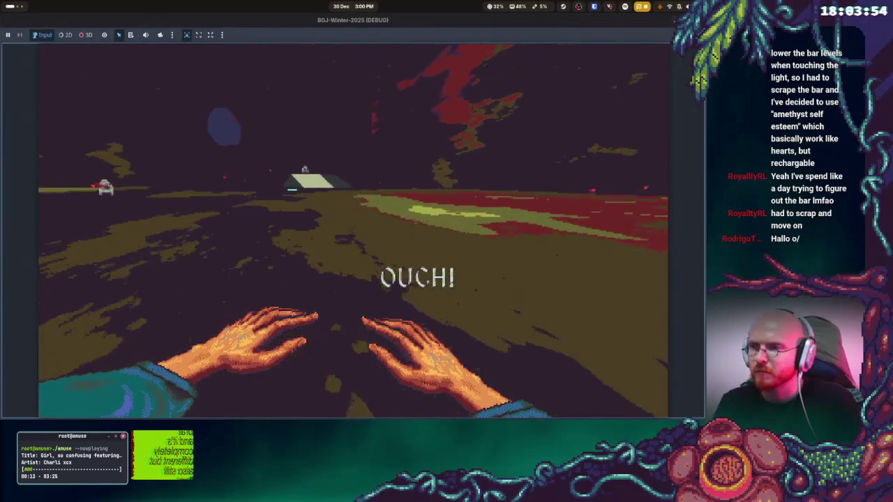
pyautogui.press('w')
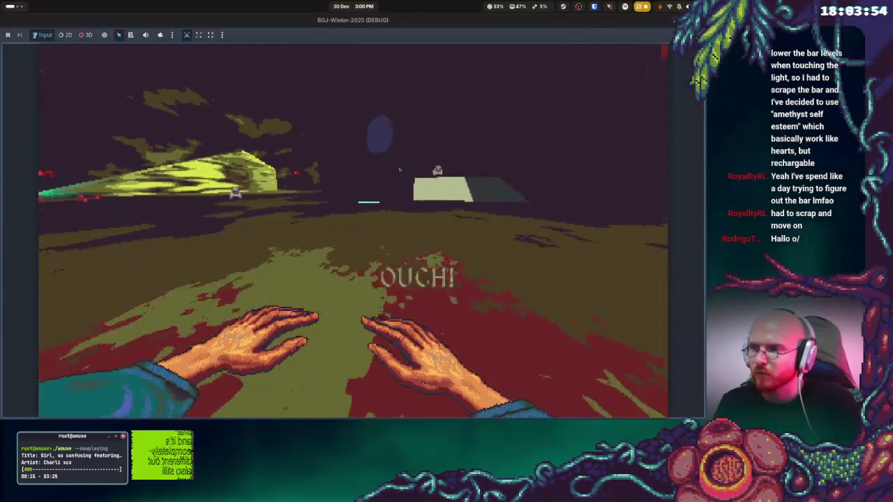
pyautogui.press('w')
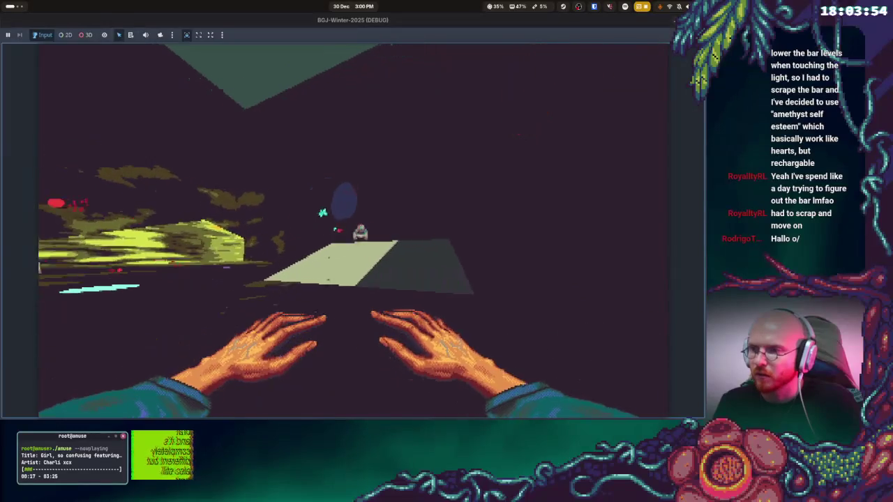
pyautogui.press('w')
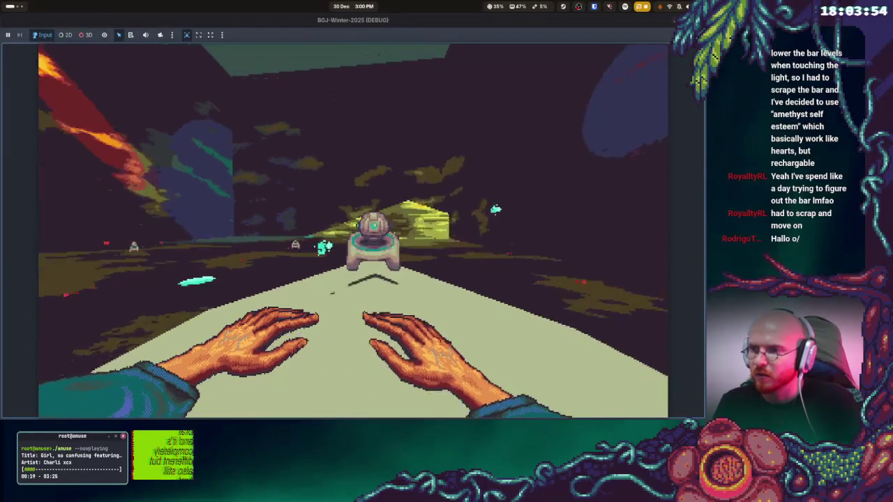
pyautogui.press('w')
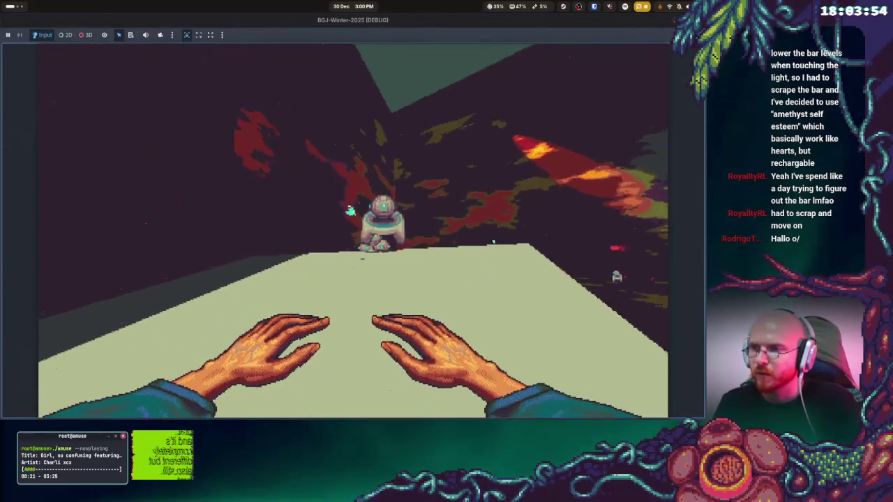
pyautogui.press('w')
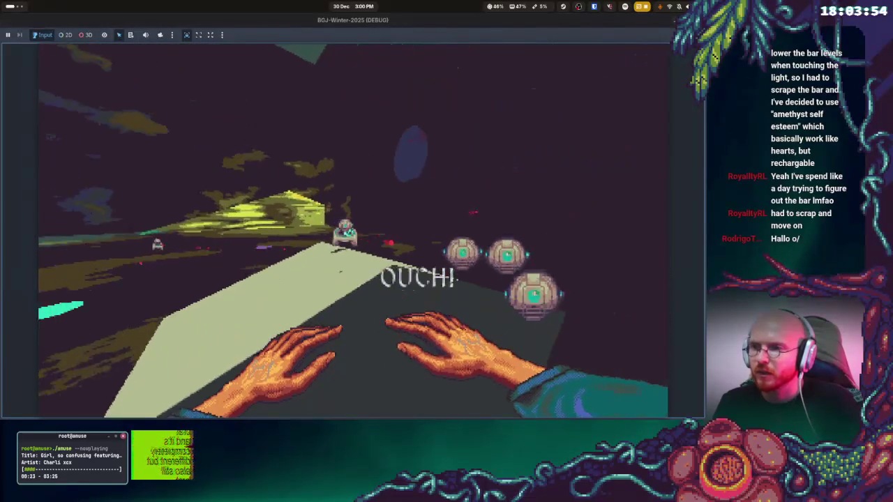
pyautogui.press('w')
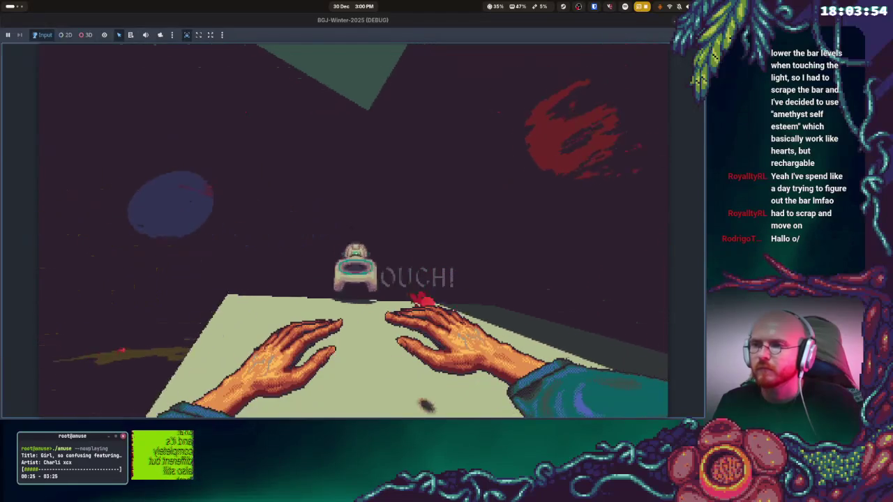
pyautogui.press('w')
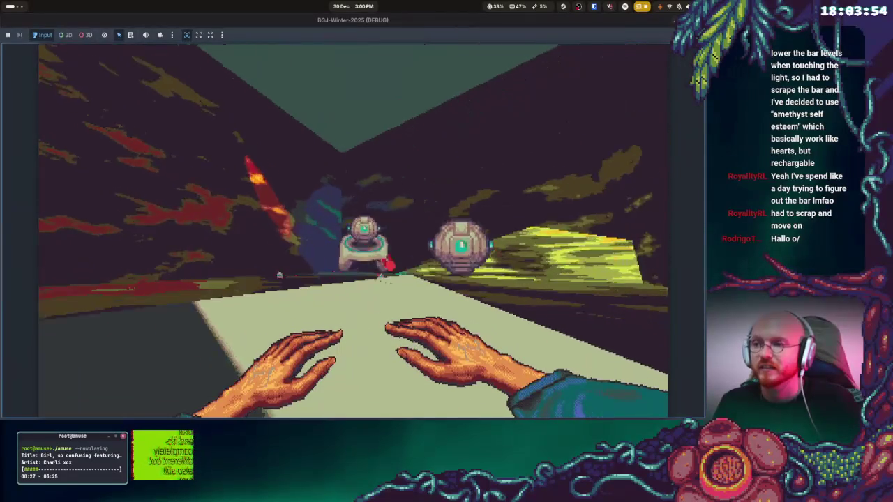
pyautogui.press('w')
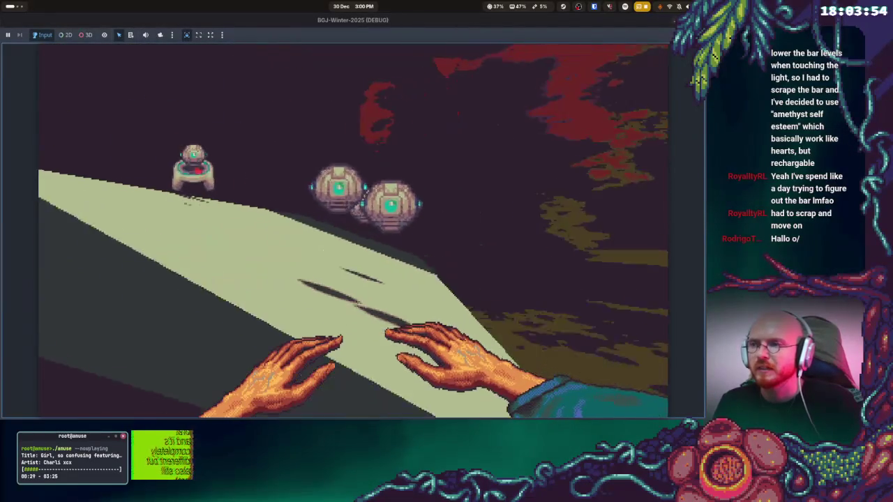
pyautogui.press('w')
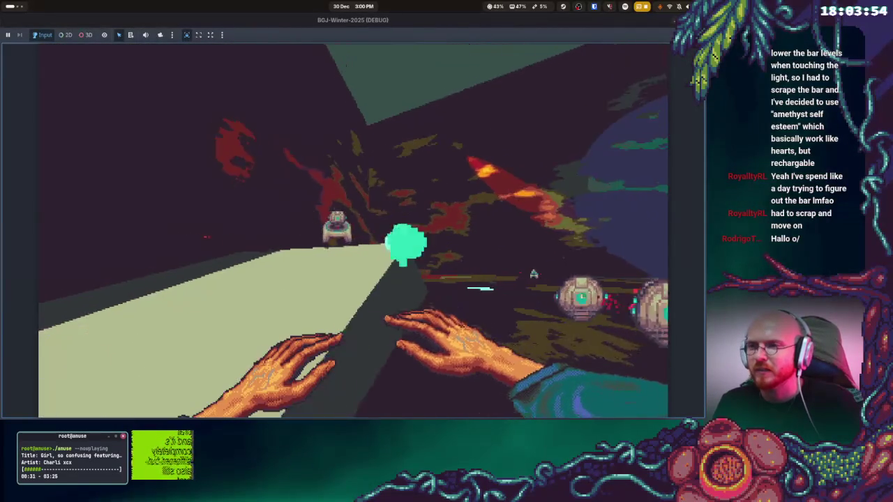
pyautogui.press('w')
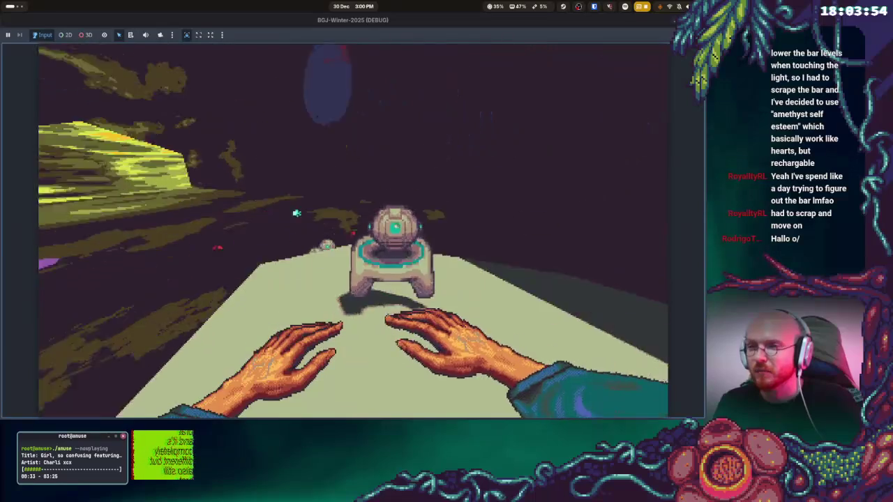
pyautogui.press('w')
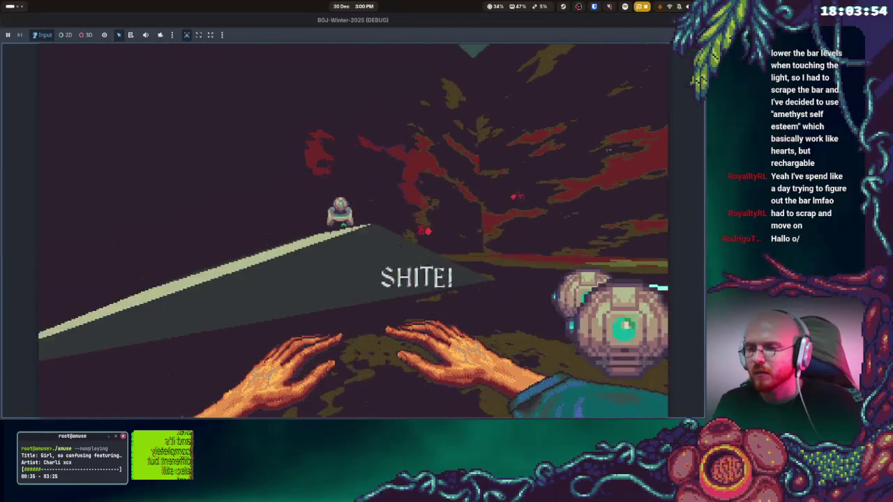
pyautogui.press('w')
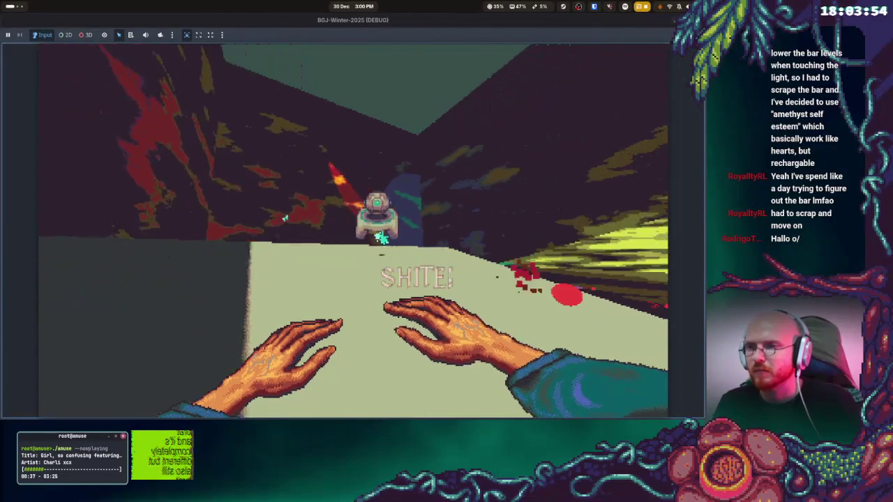
pyautogui.press('w')
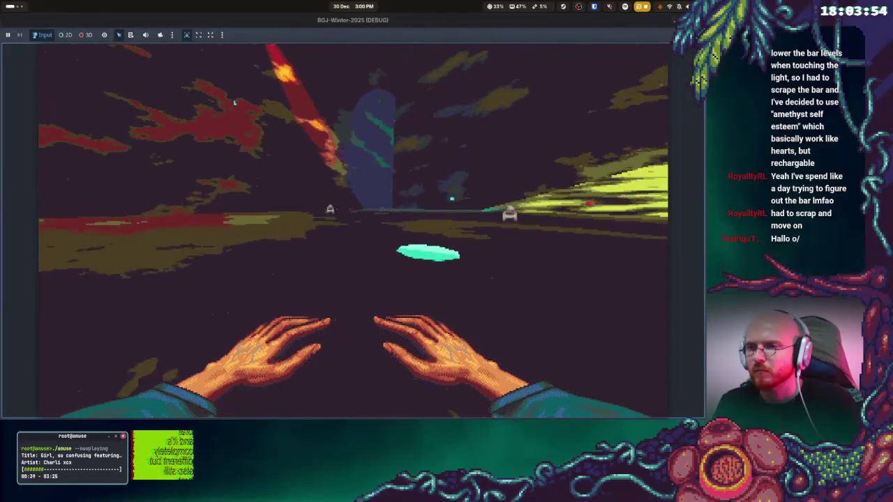
pyautogui.press('w')
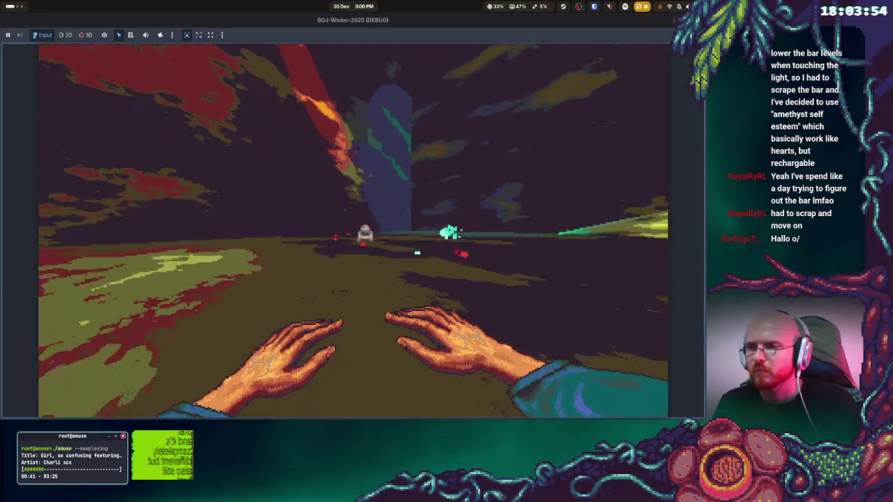
pyautogui.press('w')
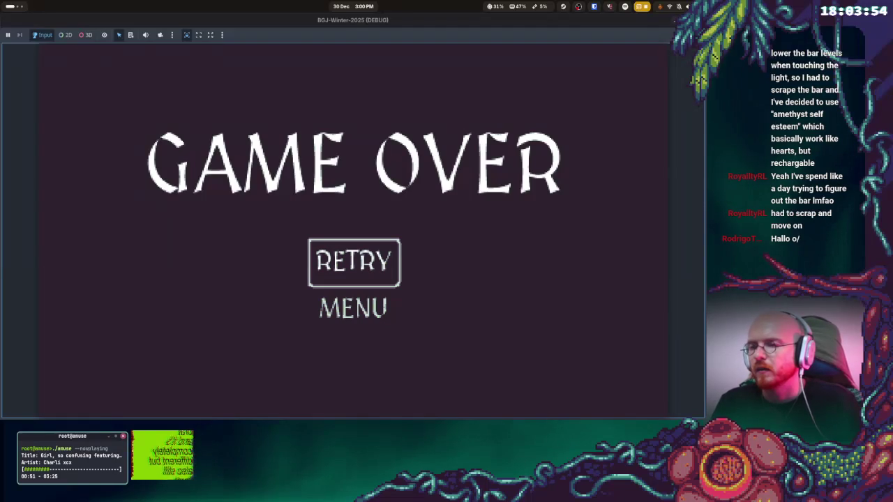
# Restart the level and roam up the yellow slope and across the terrain, dodging drones
pyautogui.click(354, 262)
pyautogui.press('w')
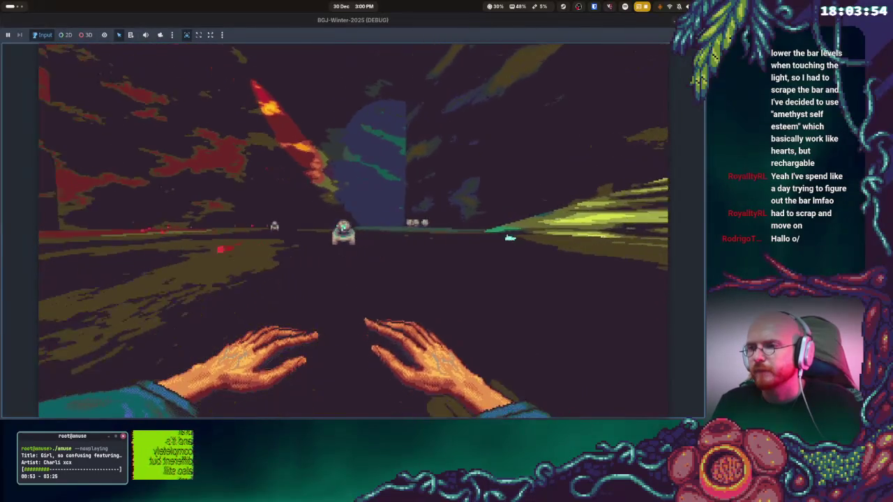
pyautogui.press('w')
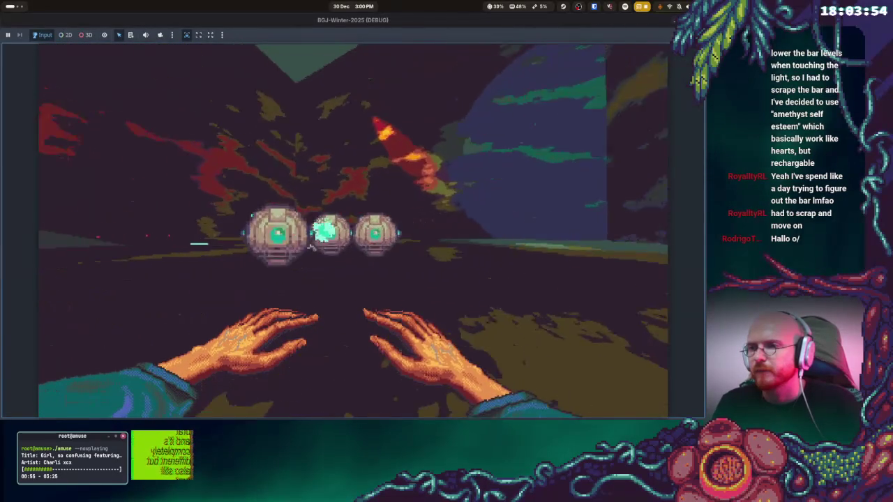
pyautogui.press('w')
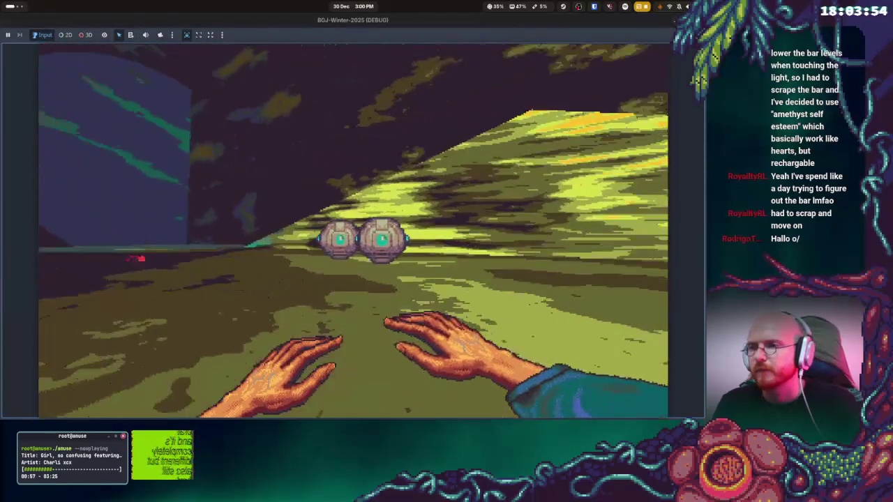
pyautogui.press('w')
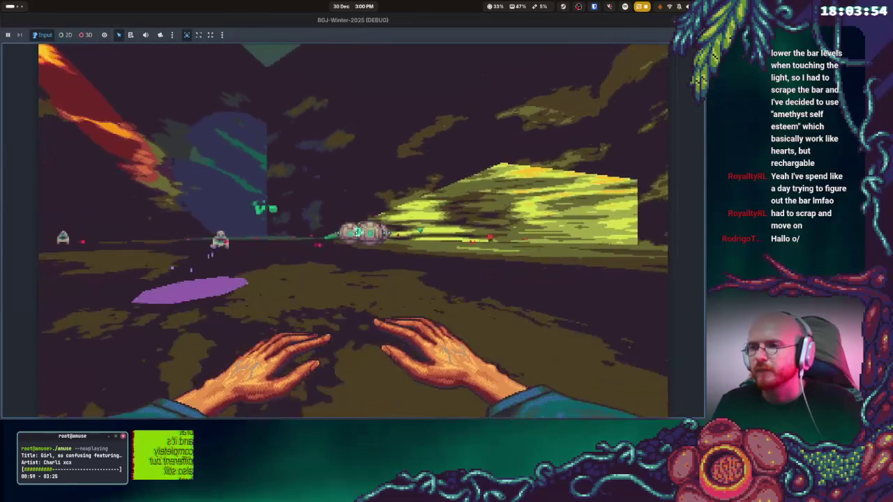
pyautogui.press('w')
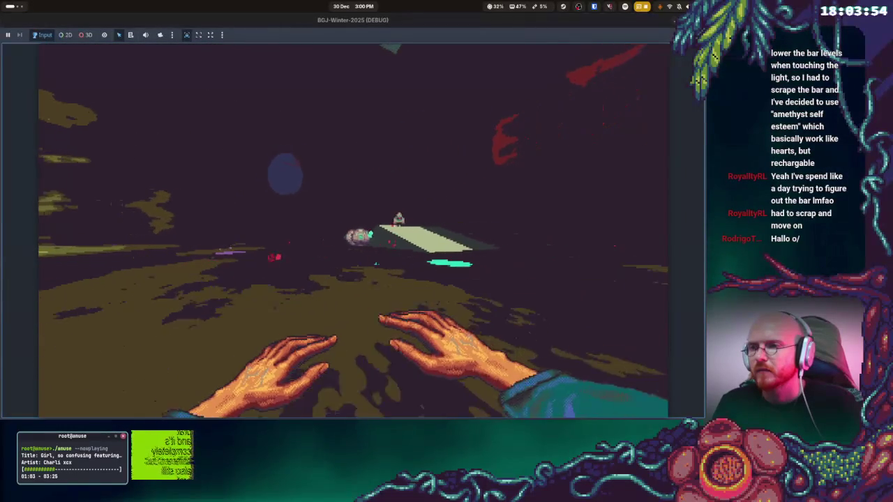
pyautogui.press('w')
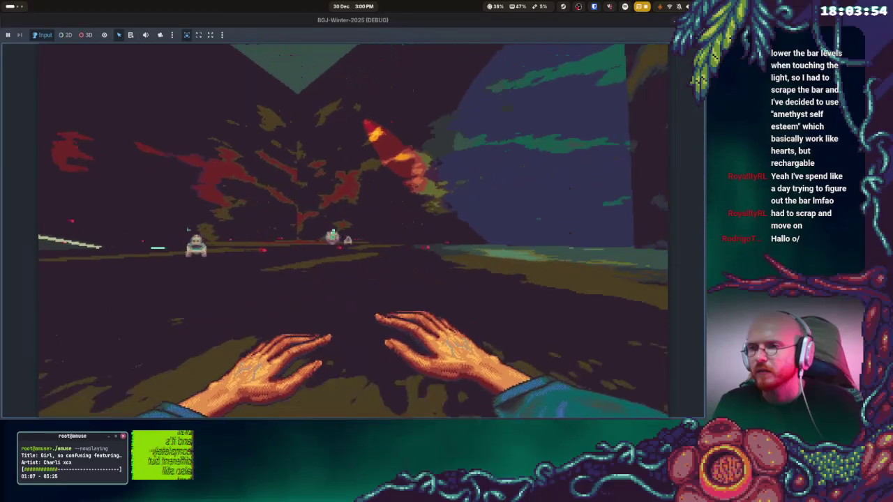
pyautogui.press('w')
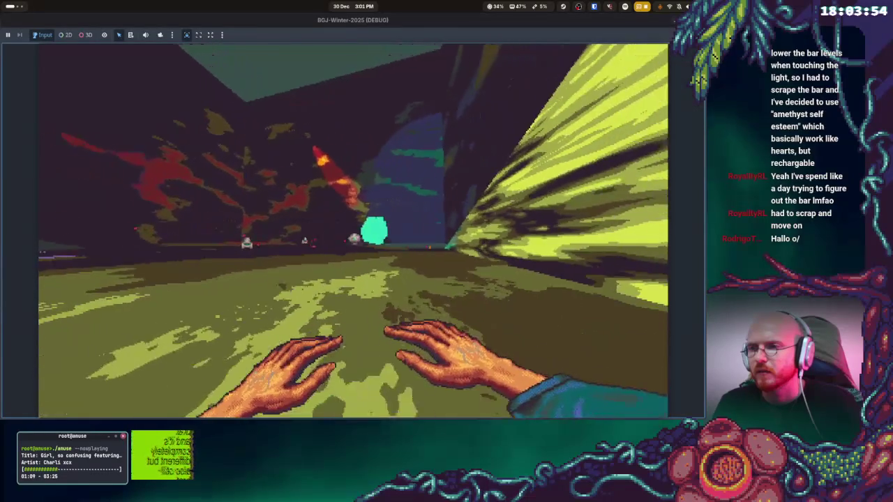
pyautogui.press('w')
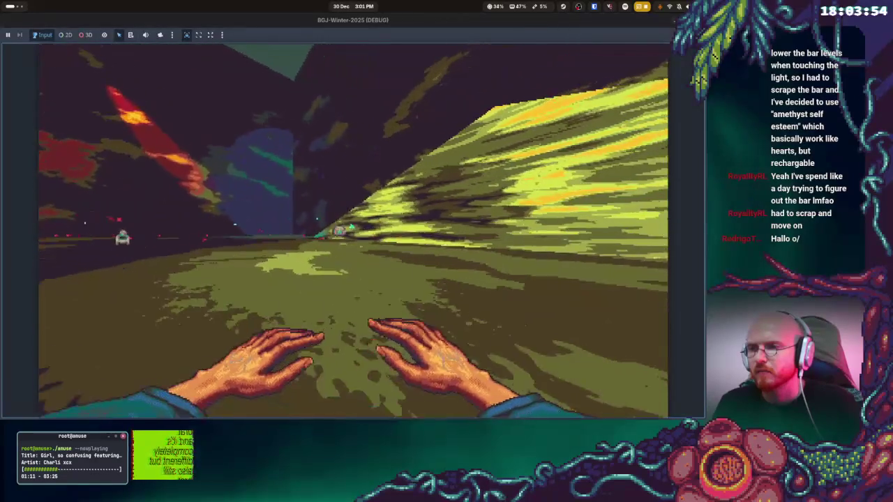
pyautogui.press('w')
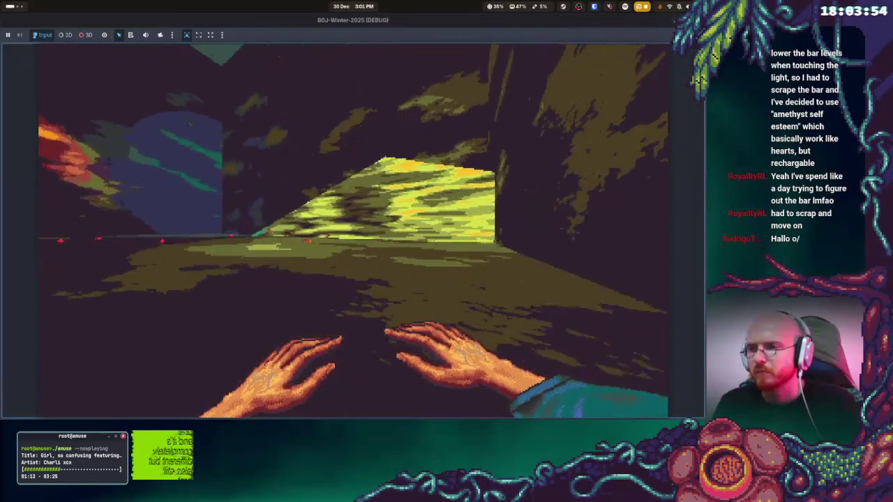
pyautogui.press('w')
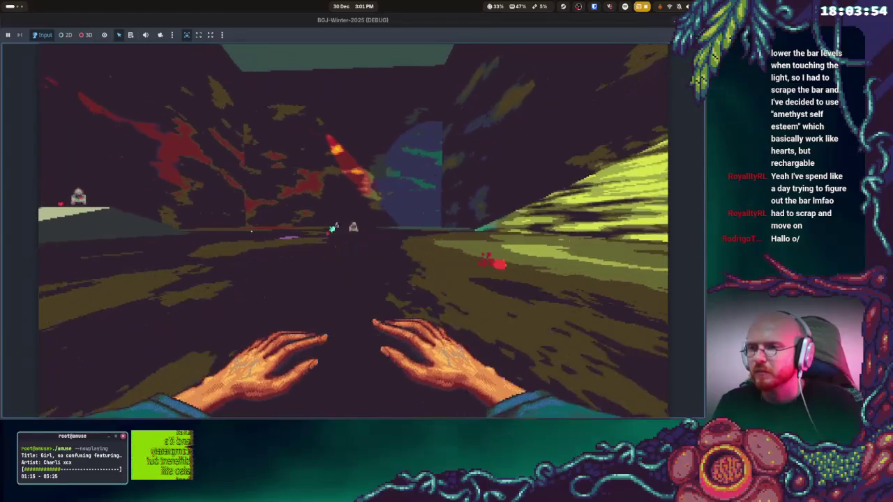
pyautogui.press('w')
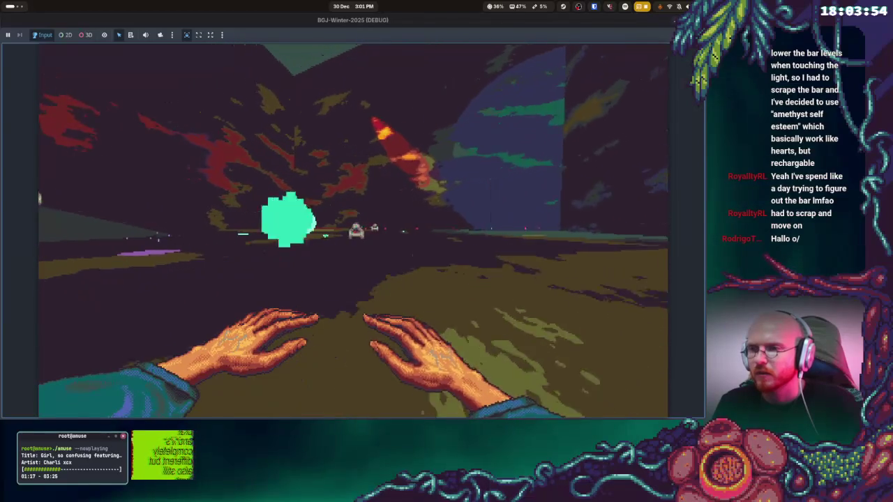
pyautogui.press('w')
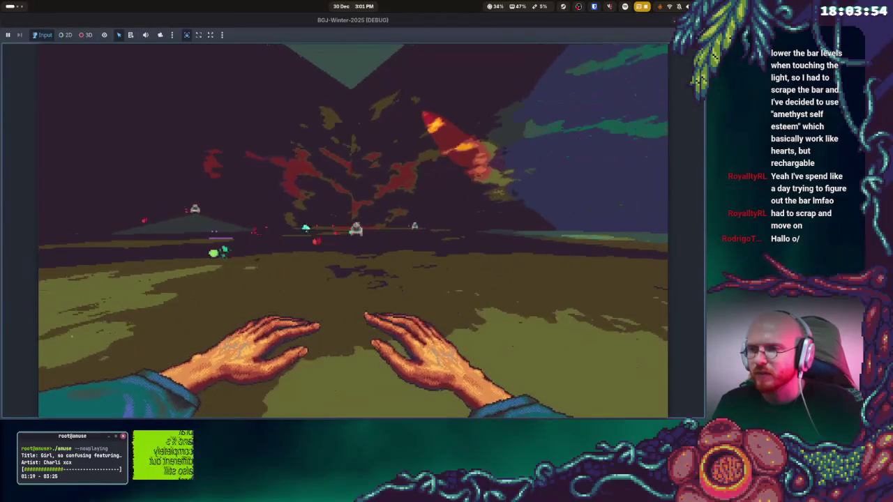
pyautogui.press('w')
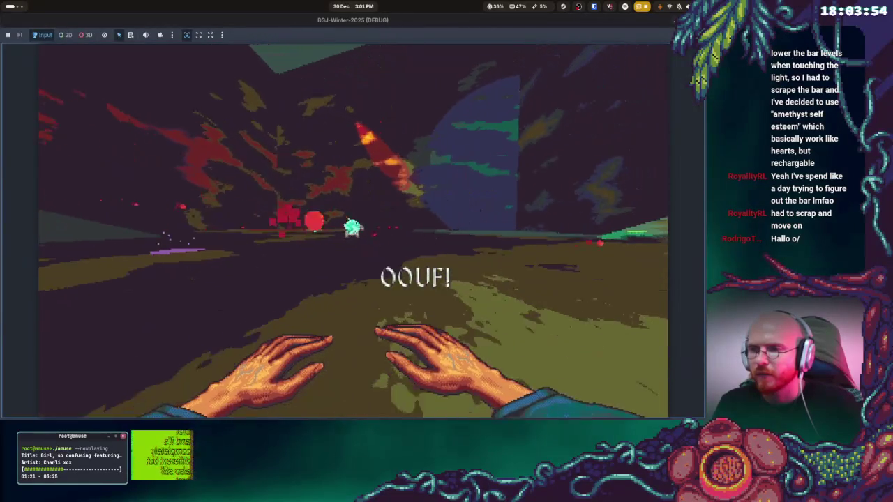
pyautogui.press('w')
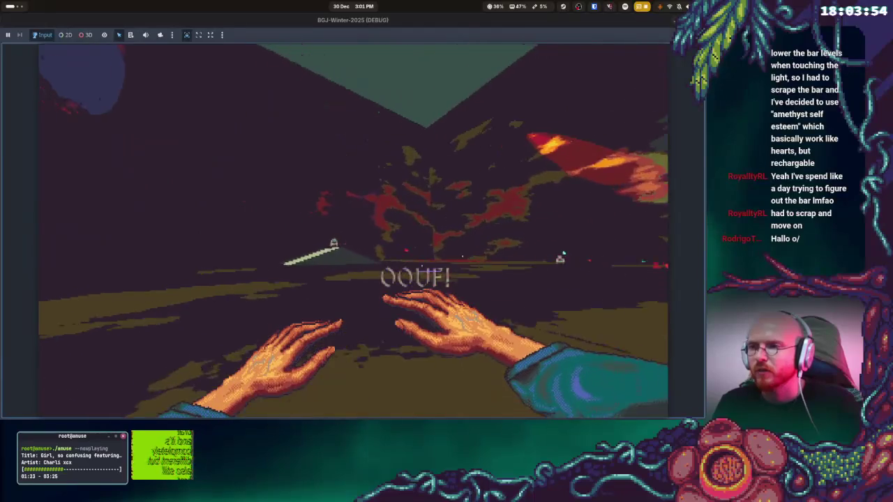
pyautogui.press('w')
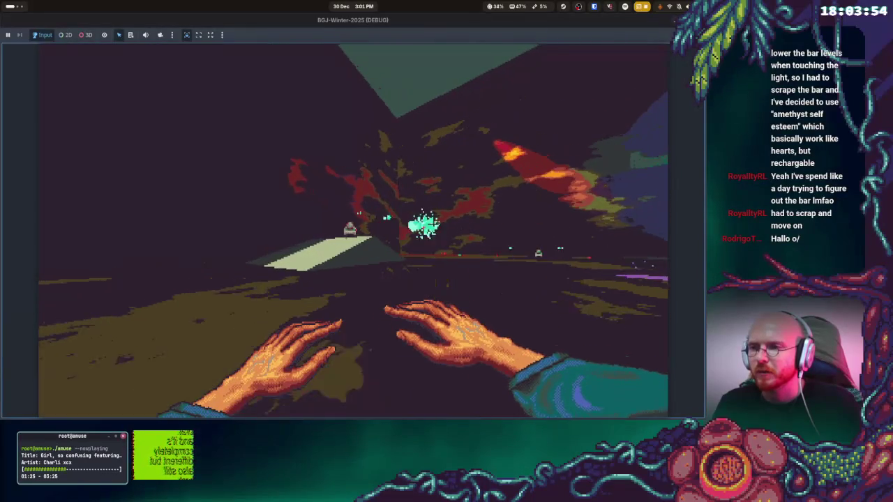
# Inspect the pale ramp from several angles, then step up onto it
pyautogui.press('s')
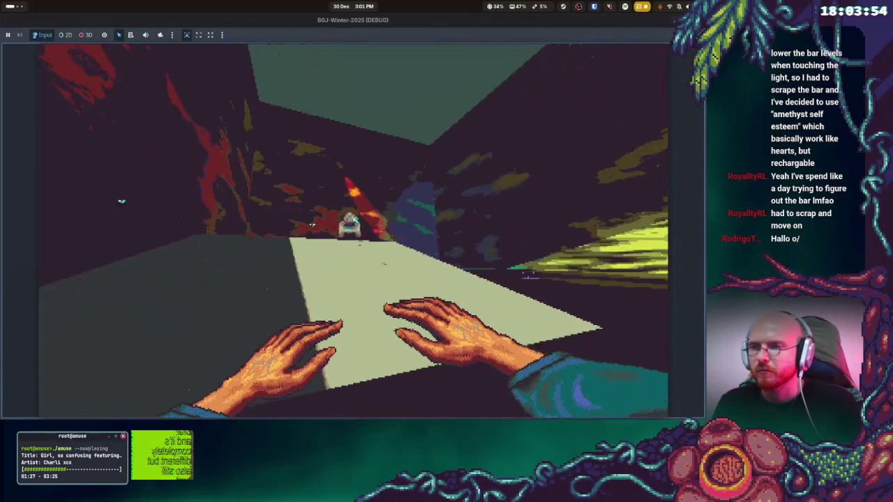
pyautogui.press('d')
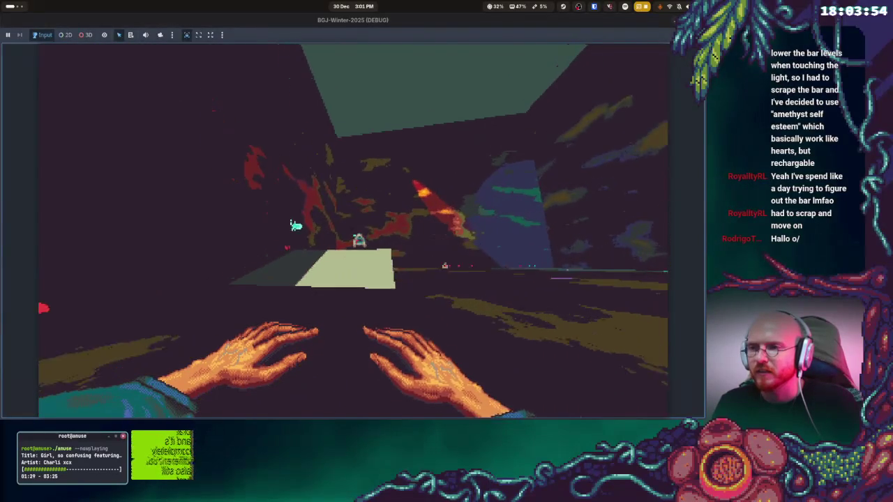
pyautogui.press('w')
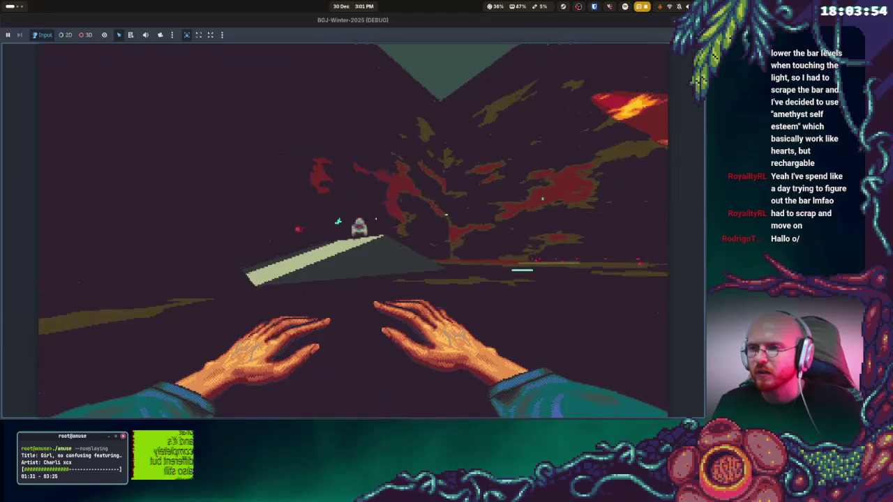
pyautogui.press('a')
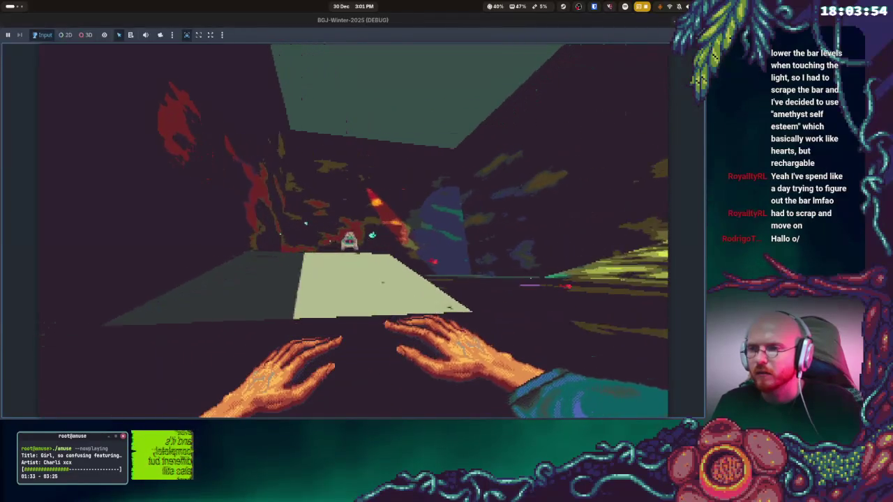
pyautogui.press('s')
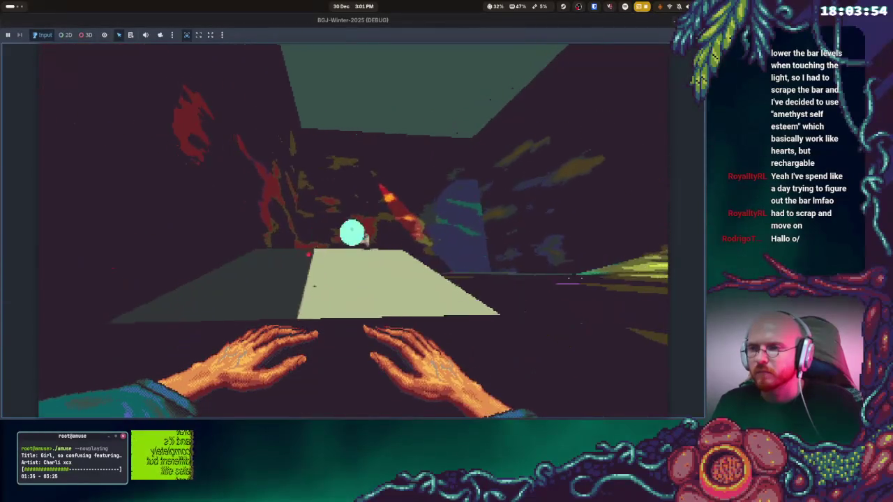
pyautogui.press('w')
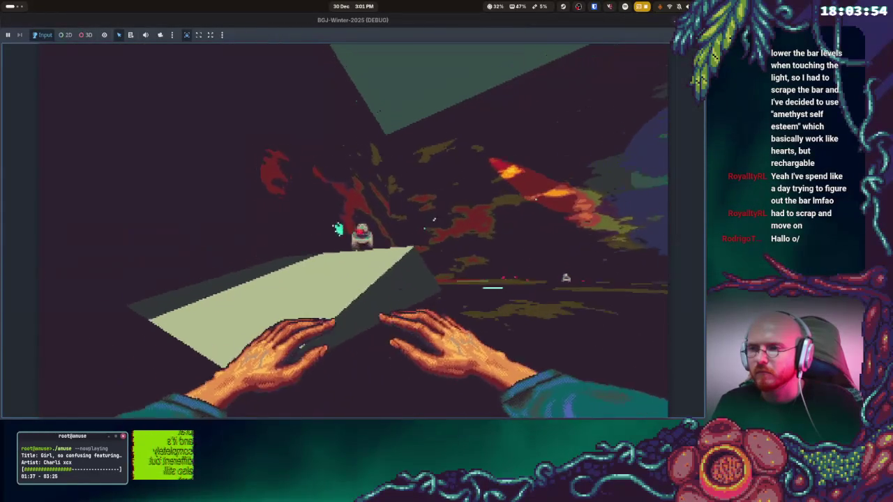
pyautogui.press('w')
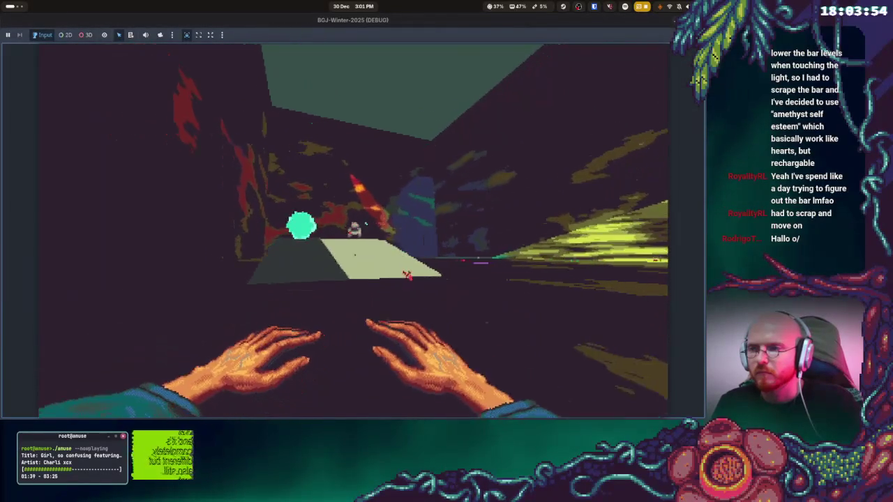
pyautogui.press('w')
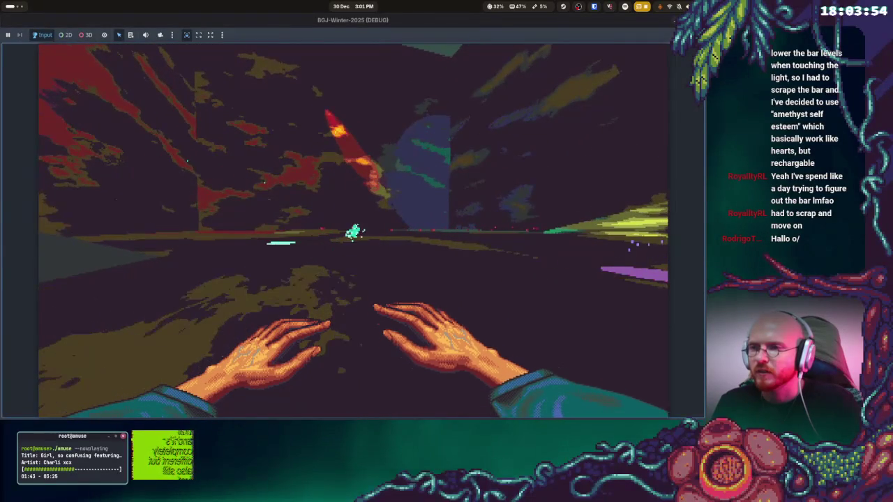
# Walk across the open ground toward the green orb, then stop the game with F8
pyautogui.press('w')
pyautogui.press('w')
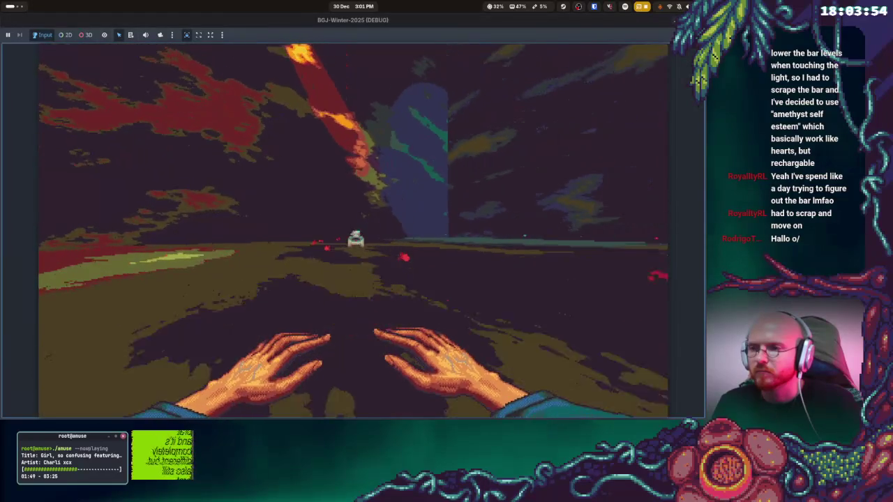
pyautogui.press('w')
pyautogui.press('w')
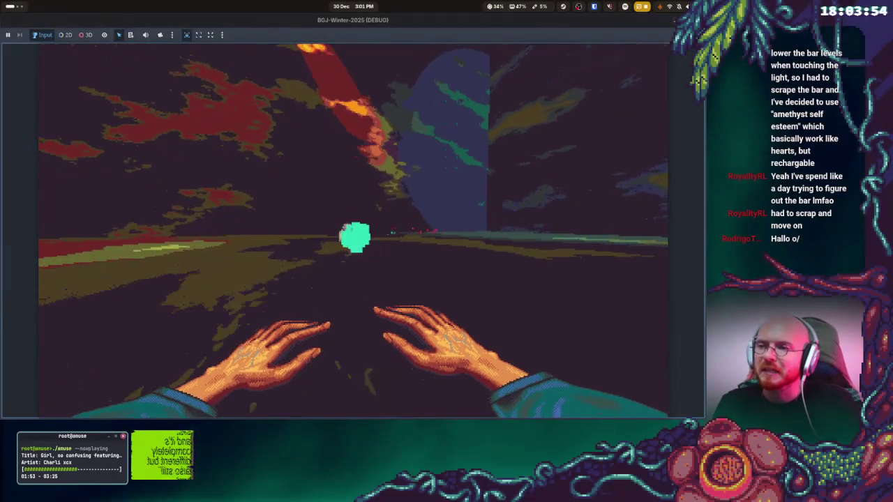
pyautogui.press('w')
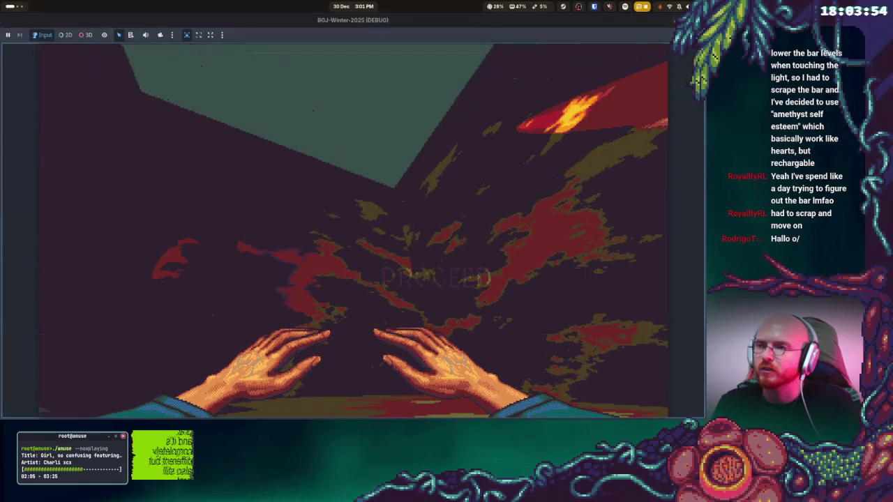
pyautogui.press('F8')
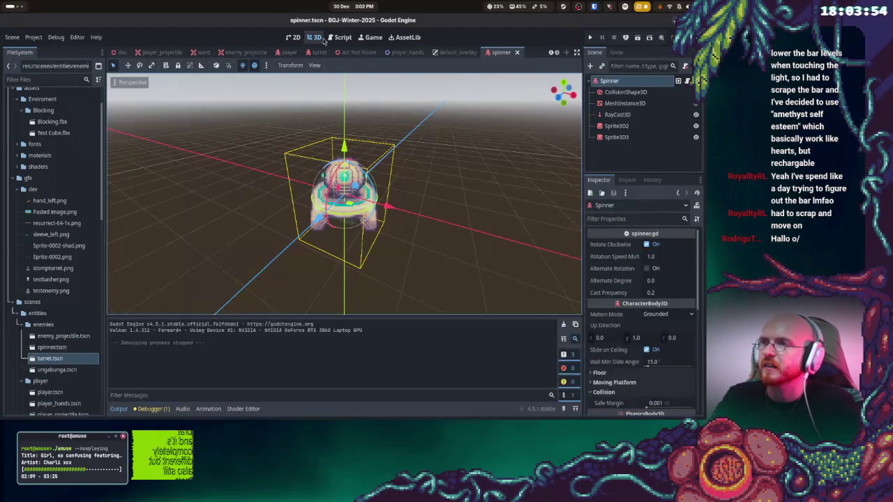
# Scroll the FileSystem dock to scenes/levels and open dev.tscn
pyautogui.scroll(-5, 70, 349)
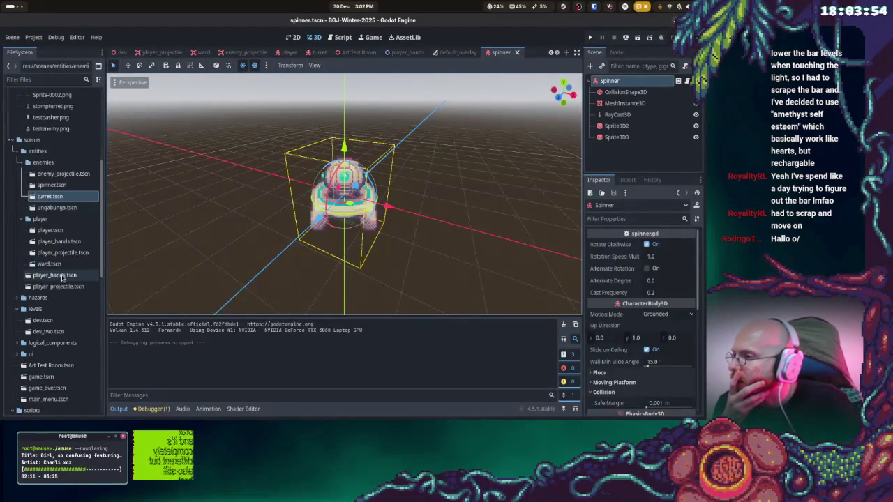
pyautogui.scroll(-1, 71, 326)
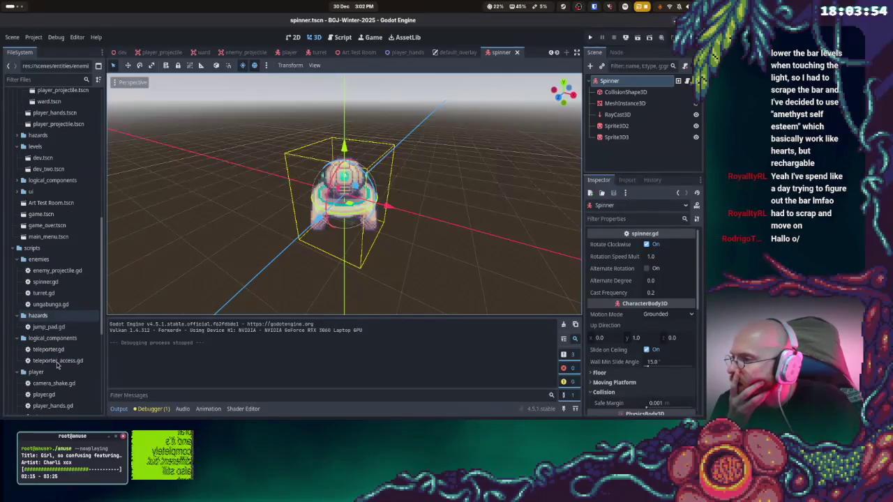
pyautogui.click(43, 279)
pyautogui.doubleClick(52, 282)
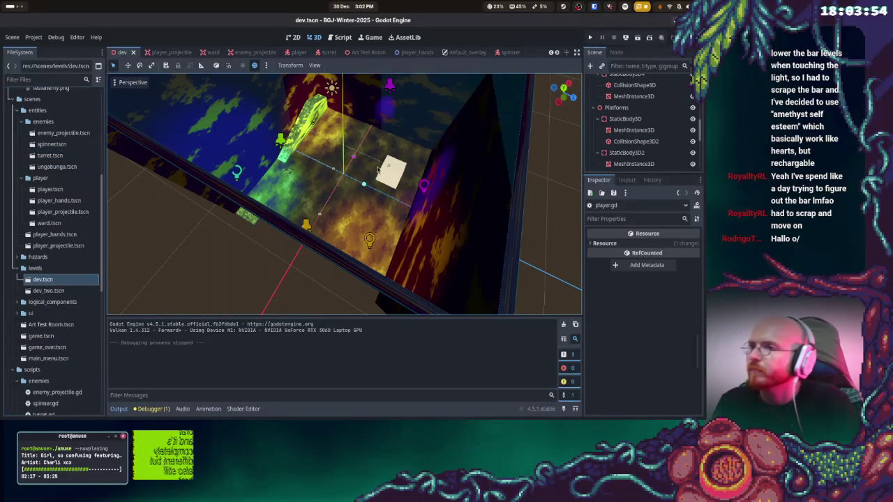
pyautogui.moveTo(528, 164); pyautogui.dragTo(234, 224)
pyautogui.scroll(-10, 234, 224)
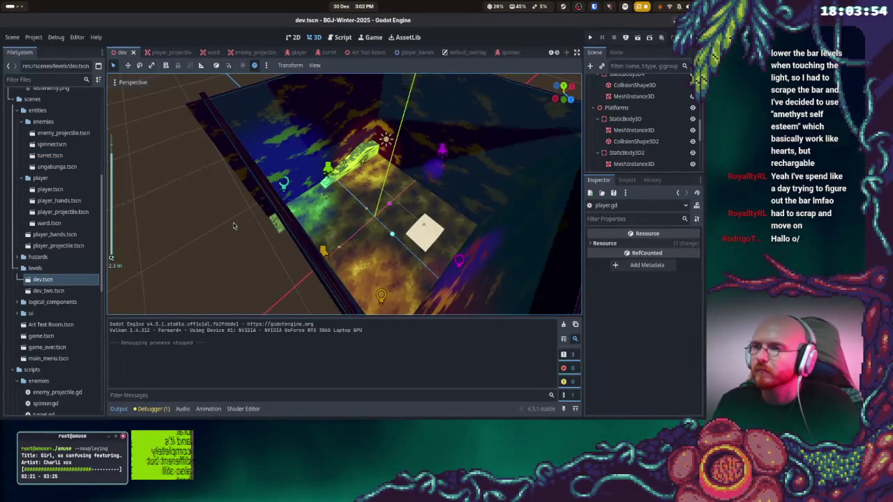
pyautogui.scroll(5, 232, 220)
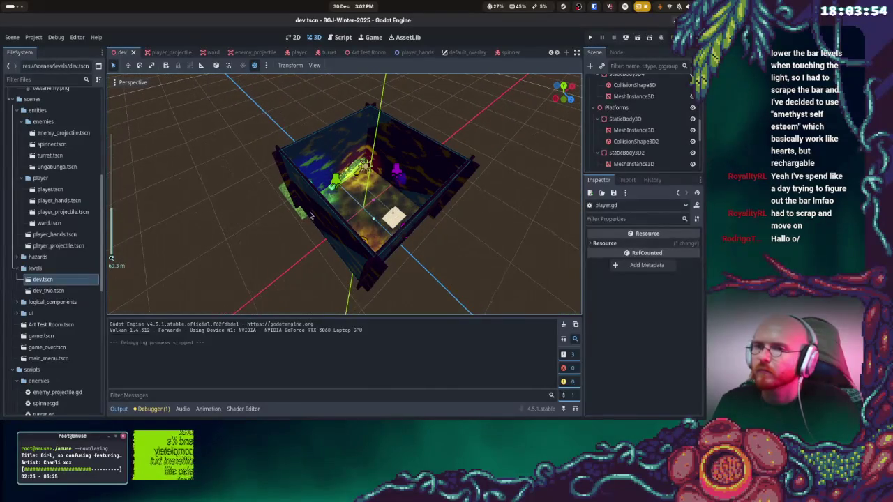
pyautogui.click(611, 120)
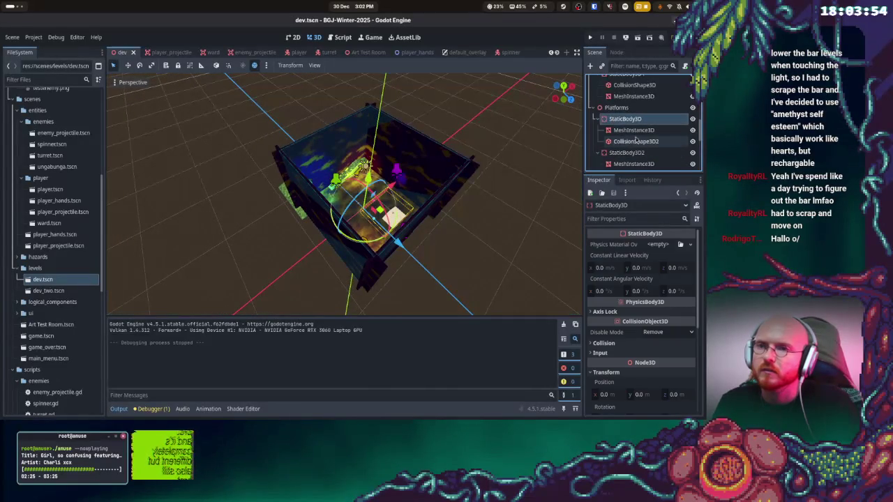
pyautogui.scroll(3, 614, 129)
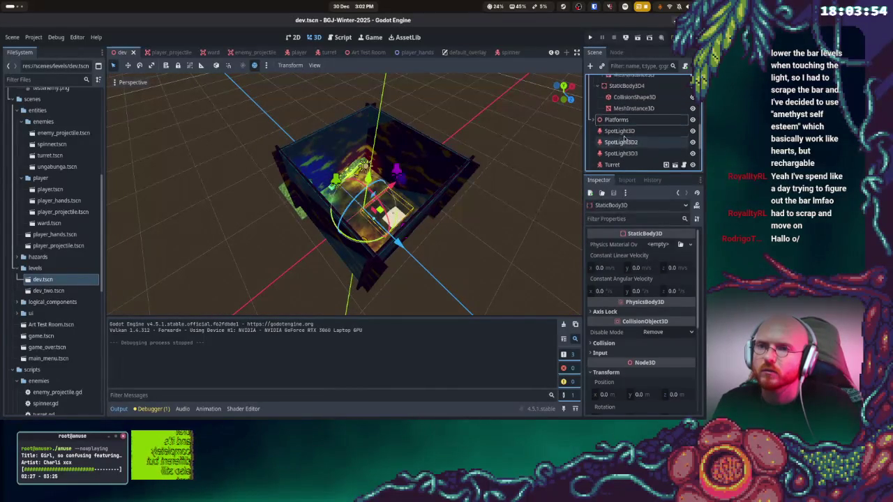
pyautogui.scroll(2, 623, 136)
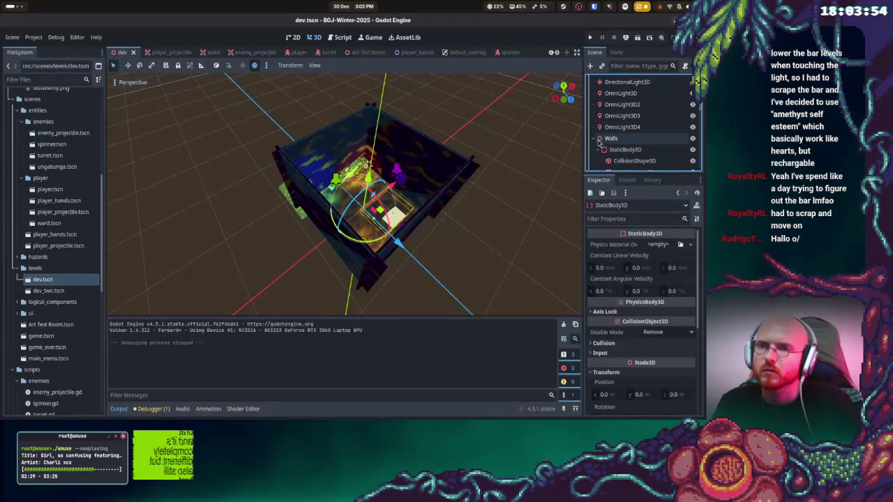
pyautogui.click(612, 138)
pyautogui.moveTo(409, 180); pyautogui.dragTo(166, 93)
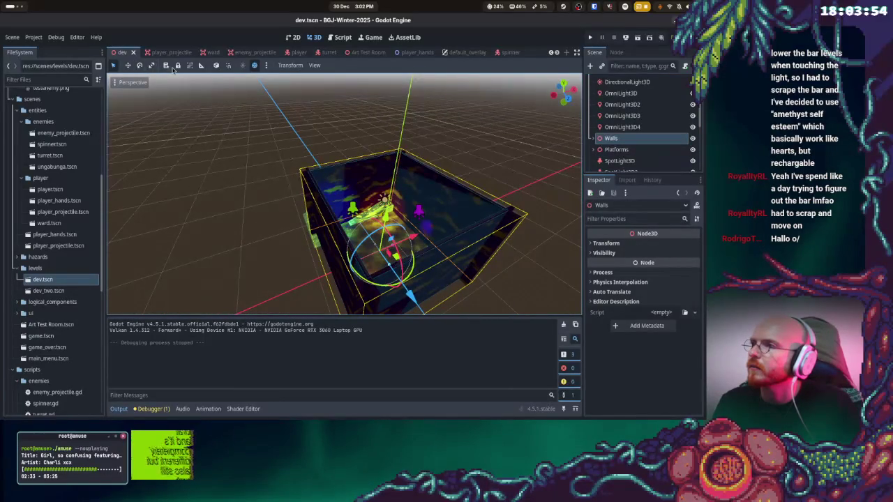
pyautogui.click(128, 65)
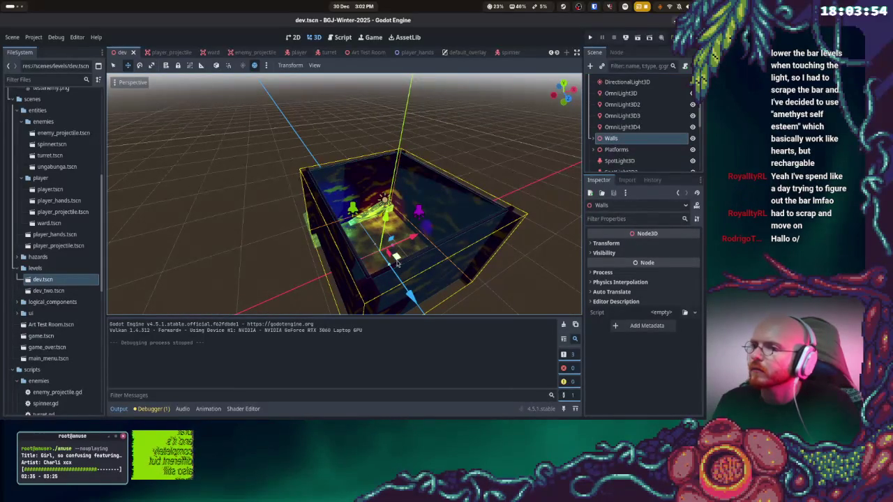
pyautogui.moveTo(413, 238); pyautogui.dragTo(420, 225)
pyautogui.hotkey('ctrl', 'z')
pyautogui.click(114, 65)
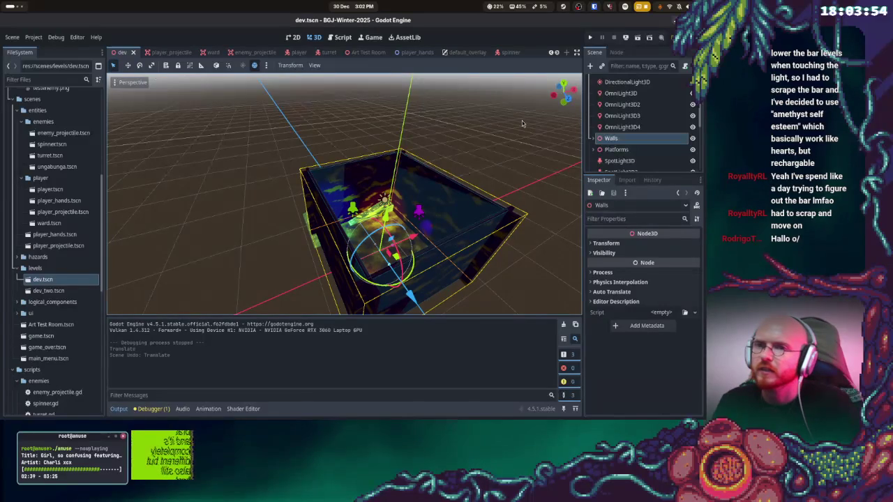
pyautogui.click(594, 138)
pyautogui.click(621, 149)
pyautogui.moveTo(499, 212)
pyautogui.mouseDown()
pyautogui.moveTo(500, 146)
pyautogui.moveTo(454, 159)
pyautogui.mouseUp()
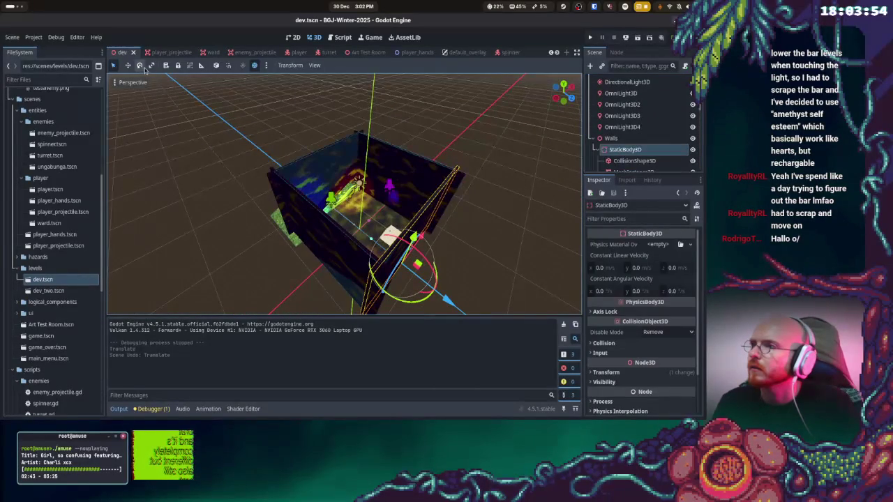
# Scale the Walls group up along the Y axis, then orbit to a top-down view
pyautogui.click(620, 139)
pyautogui.moveTo(361, 196); pyautogui.dragTo(365, 152)
pyautogui.press('s')
pyautogui.press('y')
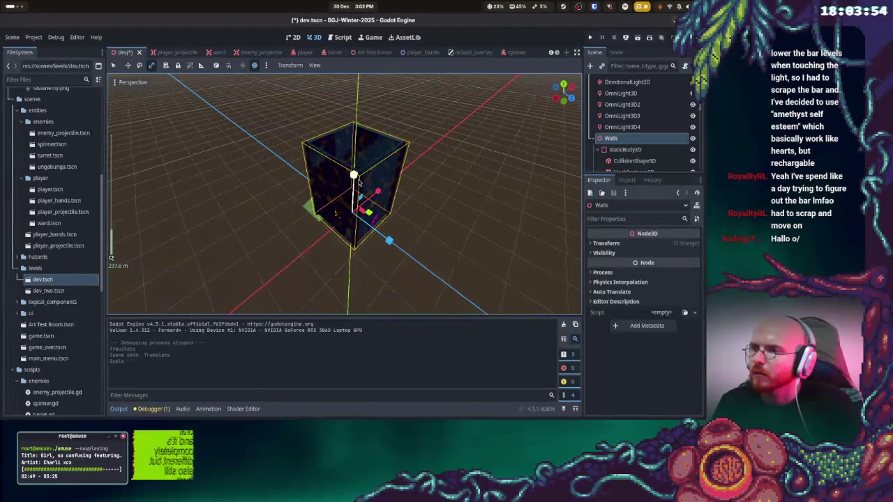
pyautogui.click(355, 131)
pyautogui.moveTo(307, 206)
pyautogui.mouseDown()
pyautogui.moveTo(289, 177)
pyautogui.moveTo(209, 191)
pyautogui.moveTo(212, 205)
pyautogui.moveTo(203, 195)
pyautogui.mouseUp()
pyautogui.click(209, 190)
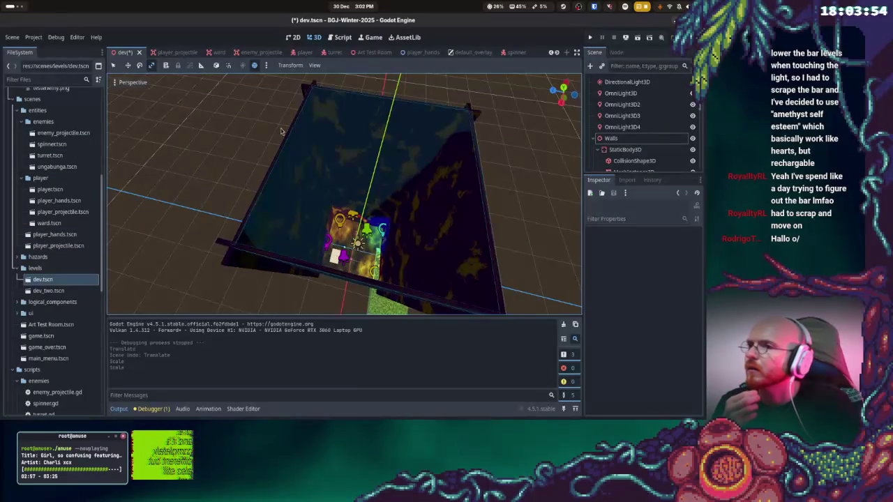
pyautogui.rightClick(605, 81)
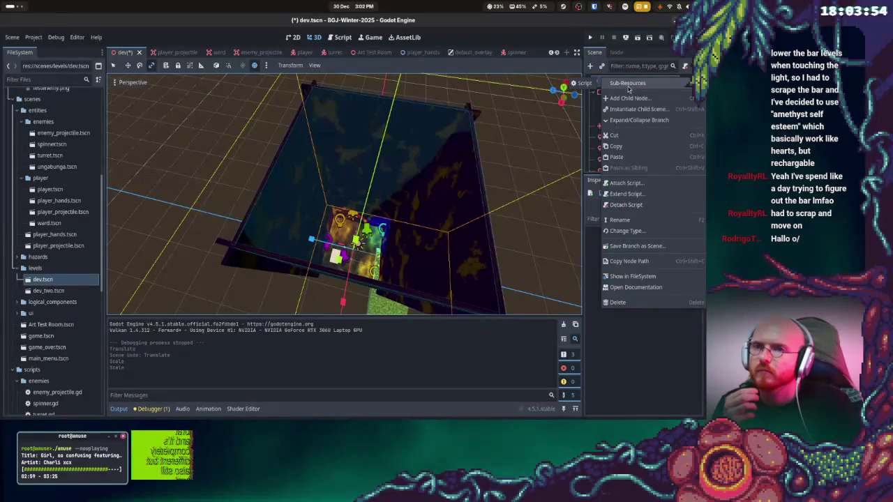
# Add a FogVolume child node under the root by searching 'fog'
pyautogui.click(629, 98)
pyautogui.write('spri')
pyautogui.write('fog')
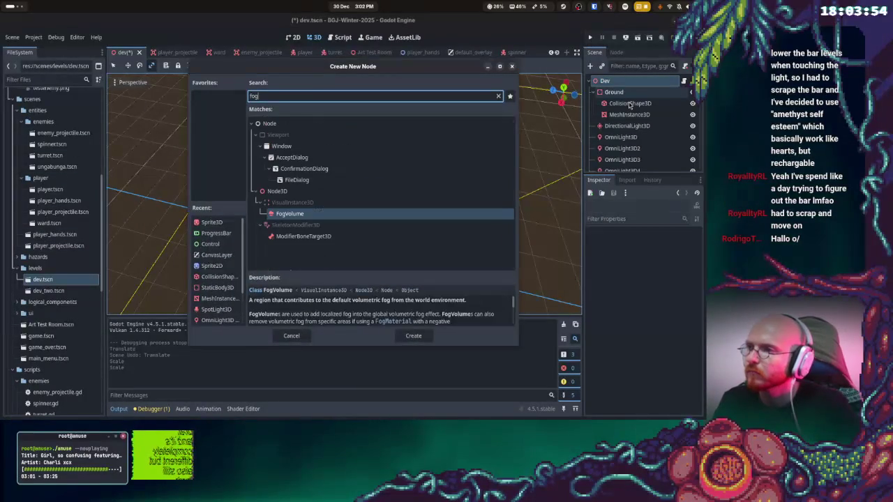
pyautogui.doubleClick(355, 213)
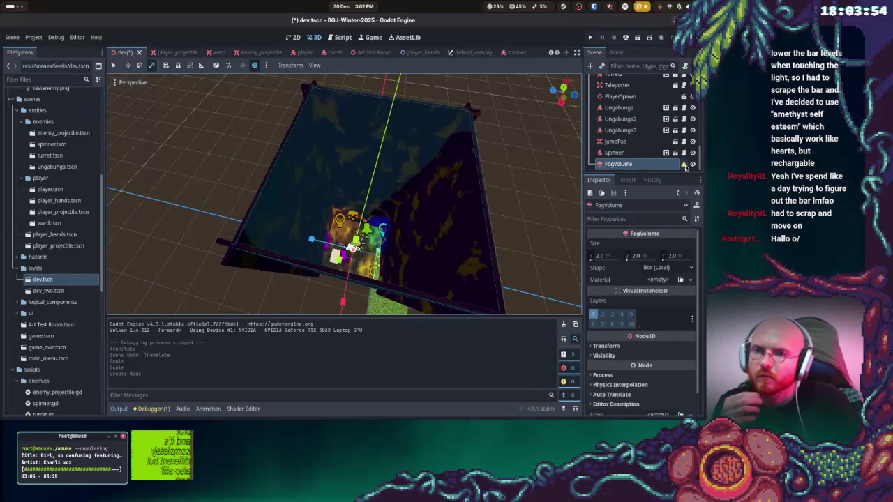
pyautogui.moveTo(685, 166)
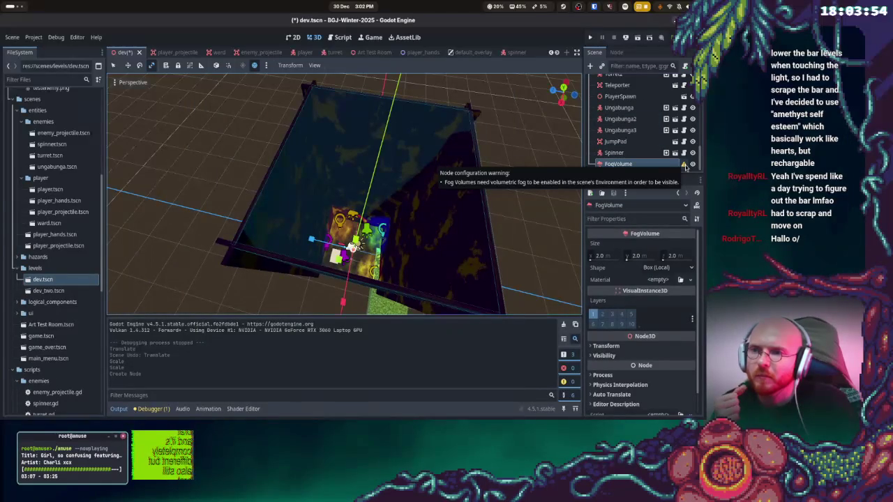
# Add the preview environment to the scene as a WorldEnvironment and select that node
pyautogui.scroll(5, 670, 140)
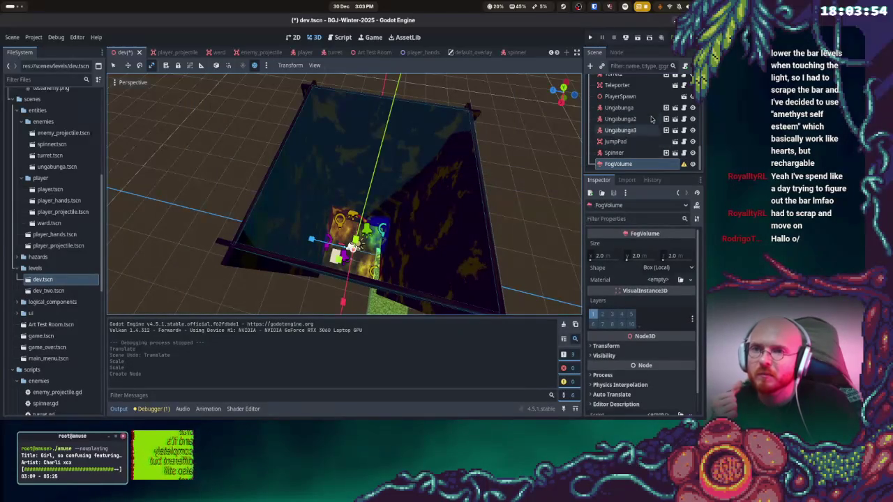
pyautogui.click(267, 65)
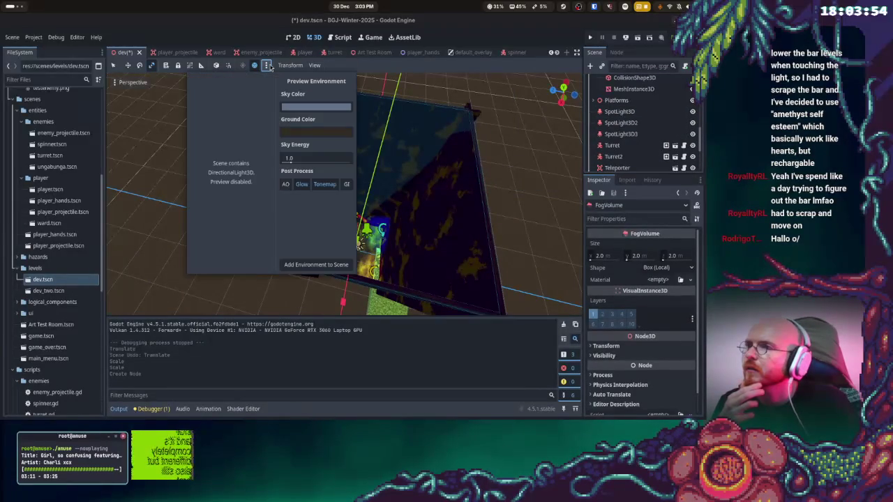
pyautogui.click(316, 265)
pyautogui.scroll(-3, 649, 139)
pyautogui.scroll(3, 649, 140)
pyautogui.click(628, 92)
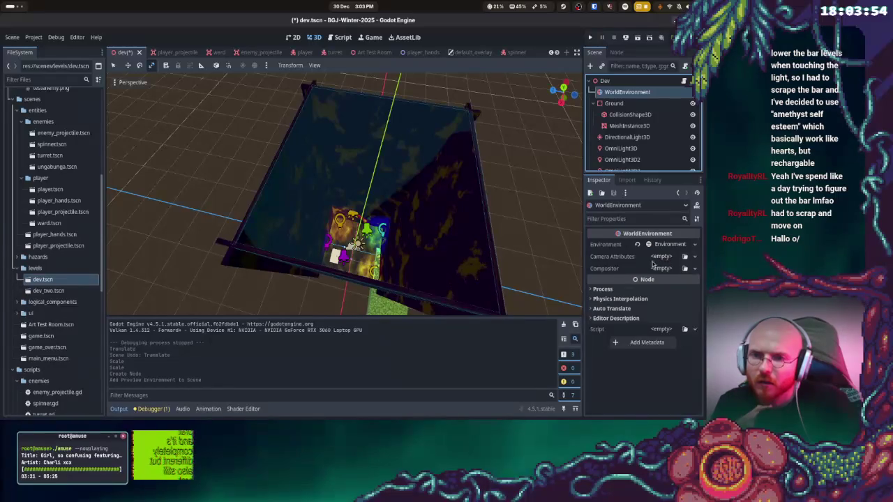
# Expand the Environment resource and try toggling fog and volumetric fog on and off
pyautogui.click(670, 246)
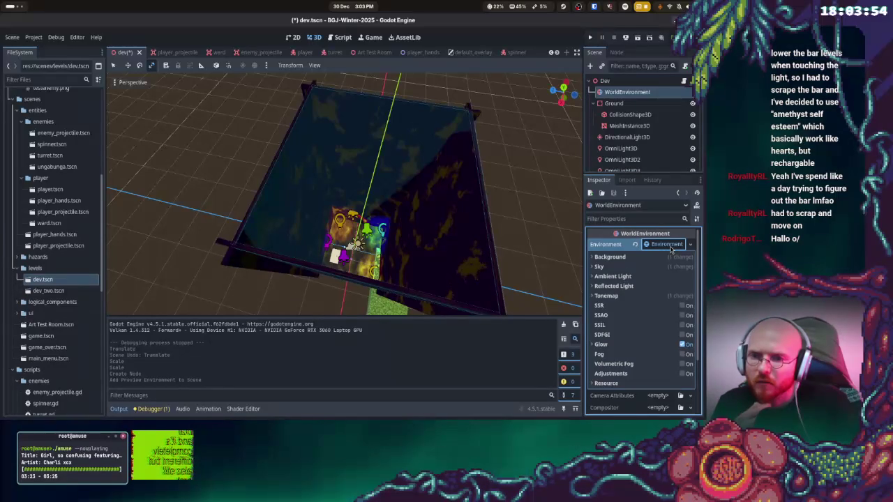
pyautogui.click(683, 354)
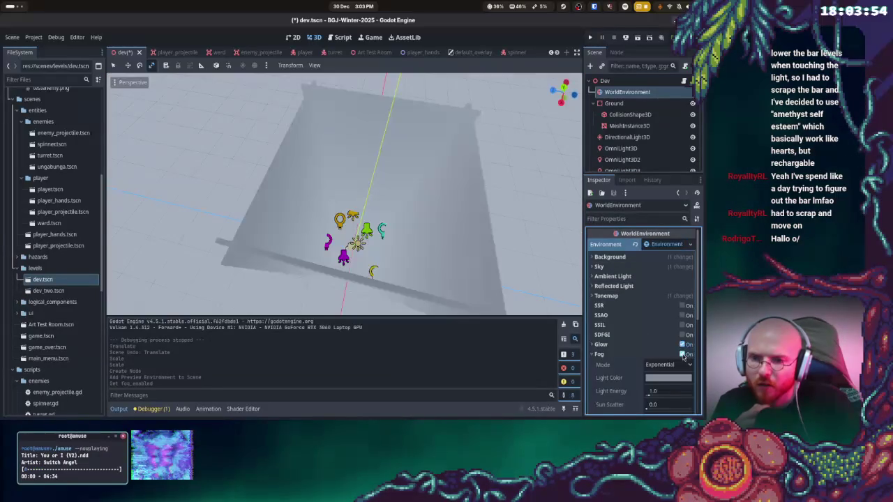
pyautogui.scroll(-3, 661, 356)
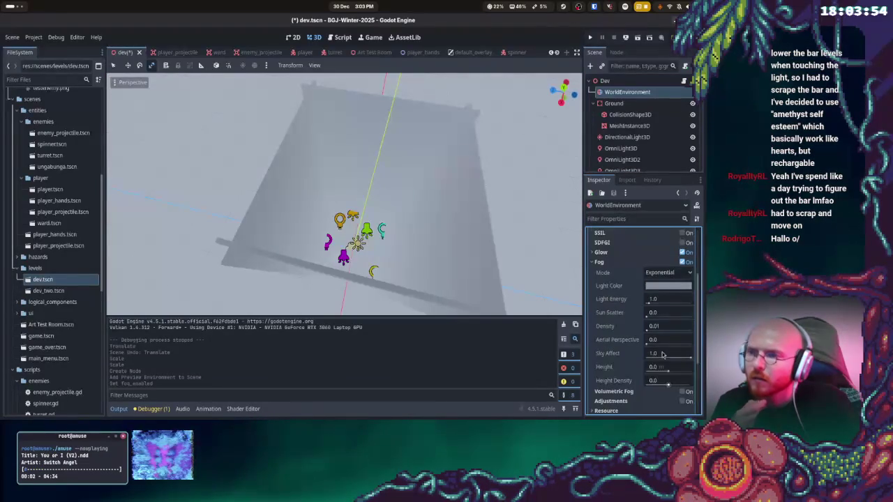
pyautogui.click(682, 262)
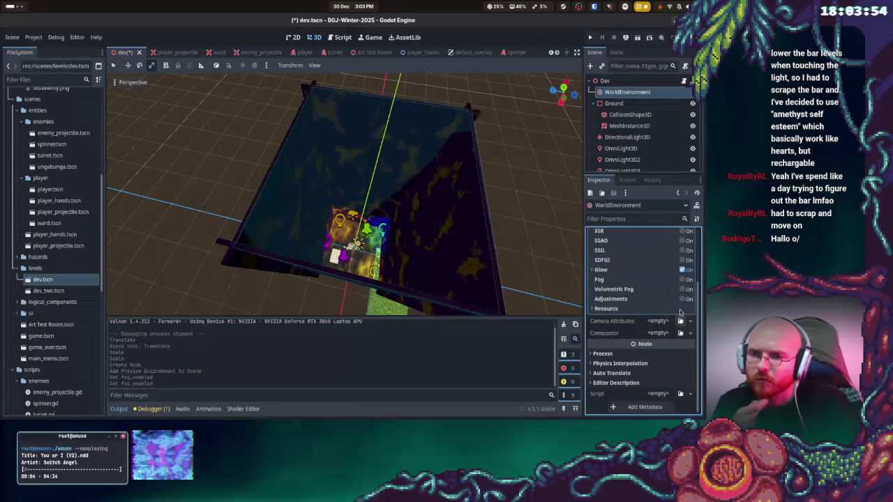
pyautogui.click(683, 290)
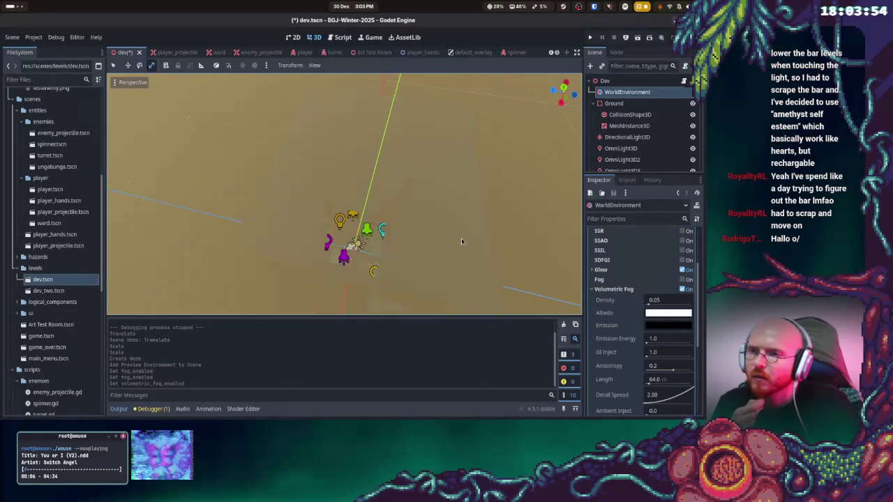
pyautogui.scroll(-5, 467, 223)
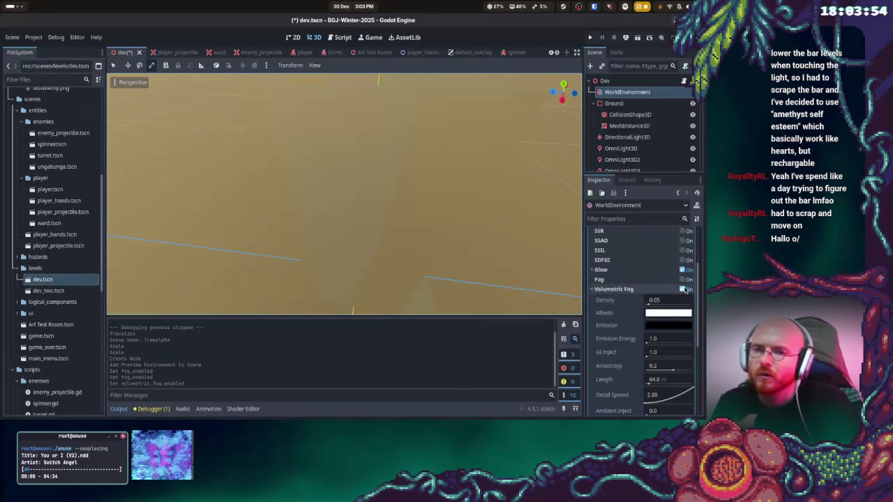
pyautogui.click(684, 288)
pyautogui.rightClick(622, 95)
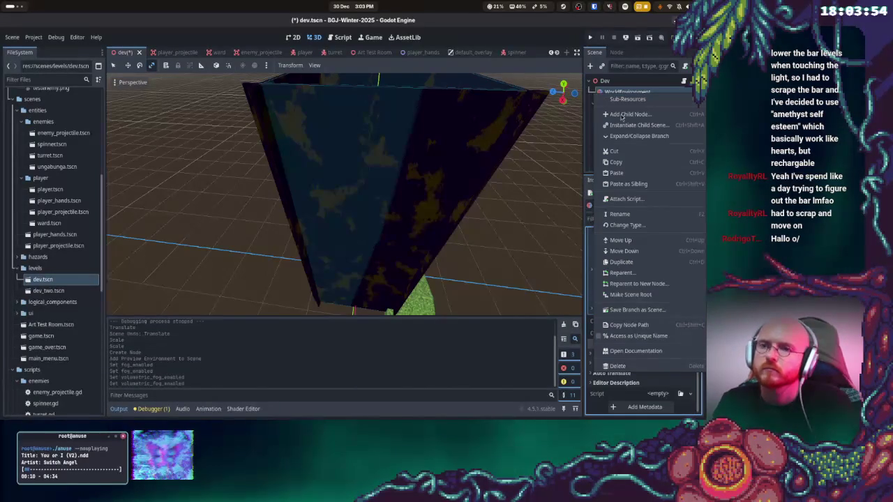
pyautogui.click(584, 143)
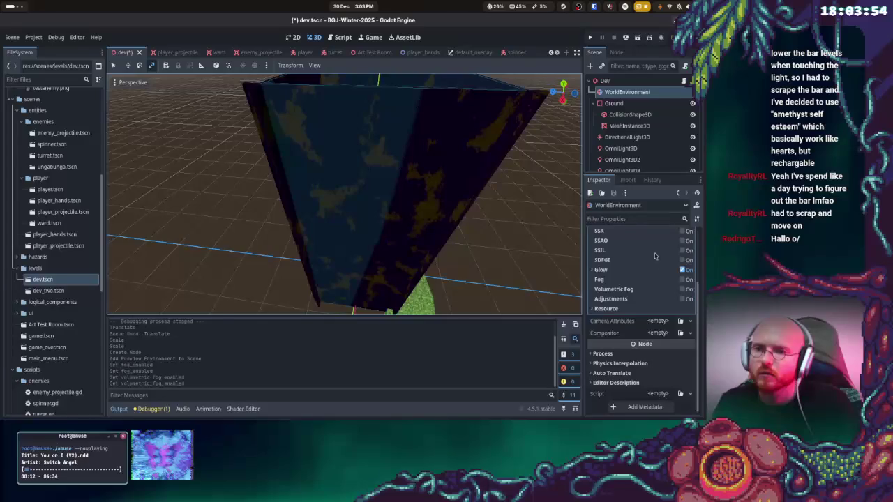
# Enable fog in Depth mode with a deep purple light colour
pyautogui.click(683, 280)
pyautogui.click(683, 293)
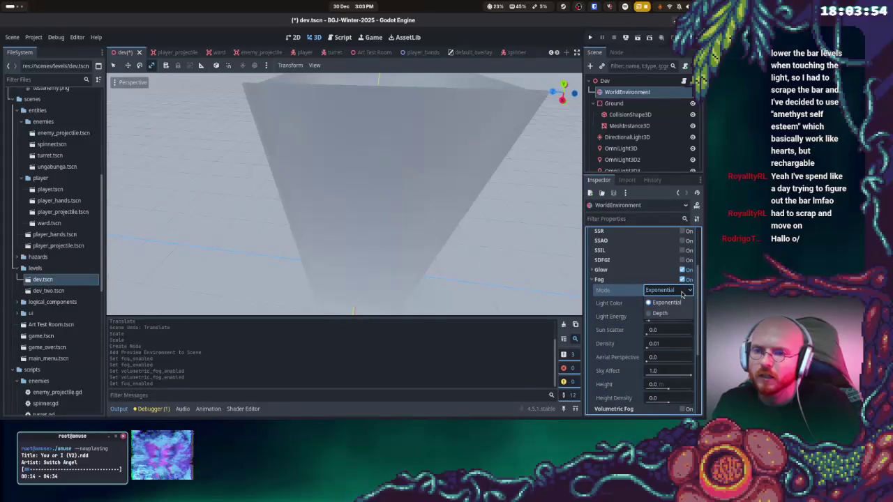
pyautogui.click(658, 311)
pyautogui.click(656, 305)
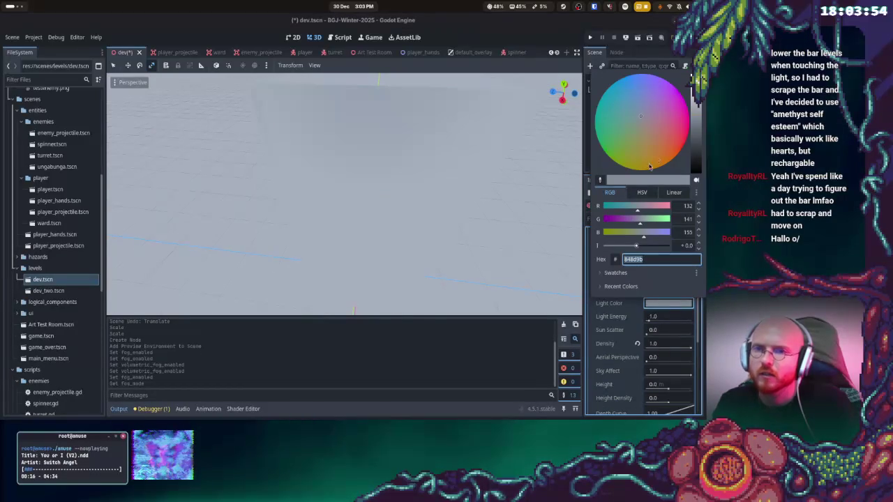
pyautogui.moveTo(649, 126)
pyautogui.mouseDown()
pyautogui.moveTo(670, 152)
pyautogui.moveTo(645, 153)
pyautogui.moveTo(644, 114)
pyautogui.moveTo(696, 157)
pyautogui.moveTo(701, 206)
pyautogui.moveTo(700, 143)
pyautogui.moveTo(695, 162)
pyautogui.mouseUp()
pyautogui.click(667, 86)
pyautogui.click(659, 322)
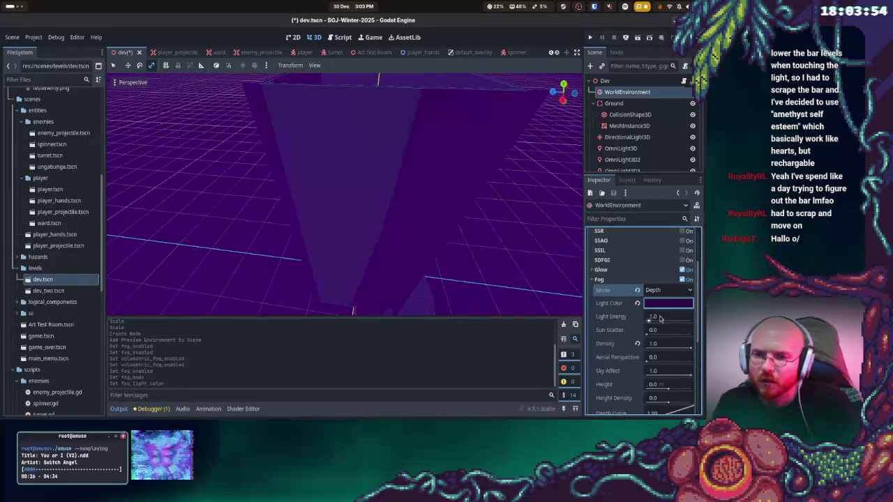
# Steepen the fog depth curve, set Depth Begin 50 and Depth End 300, and run the game
pyautogui.scroll(-1, 628, 334)
pyautogui.scroll(-1, 651, 337)
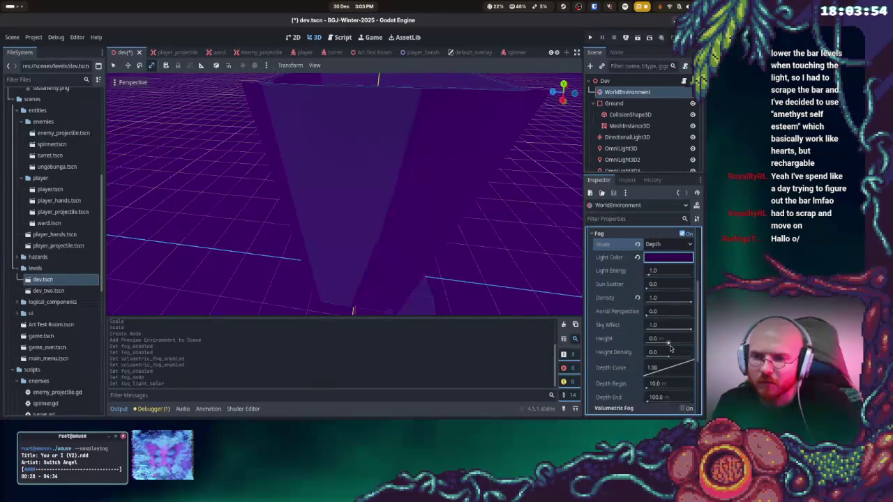
pyautogui.moveTo(683, 376)
pyautogui.mouseDown()
pyautogui.moveTo(701, 374)
pyautogui.moveTo(685, 372)
pyautogui.moveTo(700, 379)
pyautogui.moveTo(656, 391)
pyautogui.moveTo(677, 390)
pyautogui.mouseUp()
pyautogui.click(663, 392)
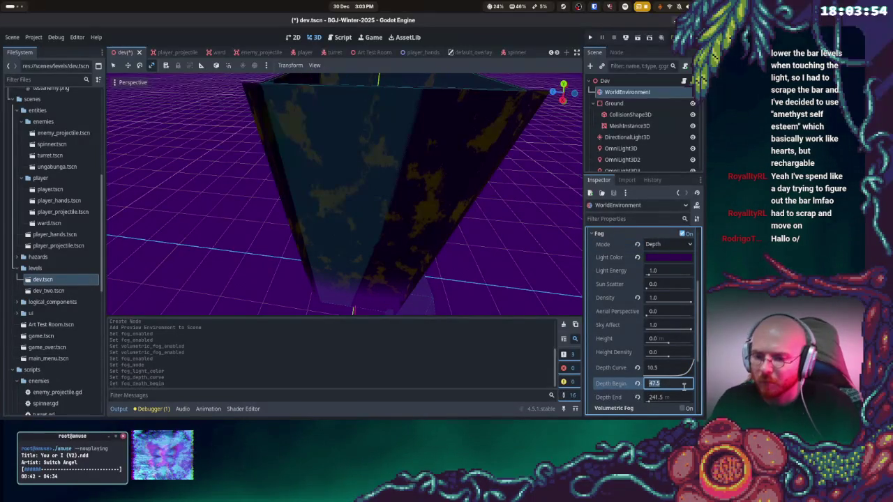
pyautogui.write('50')
pyautogui.press('Return')
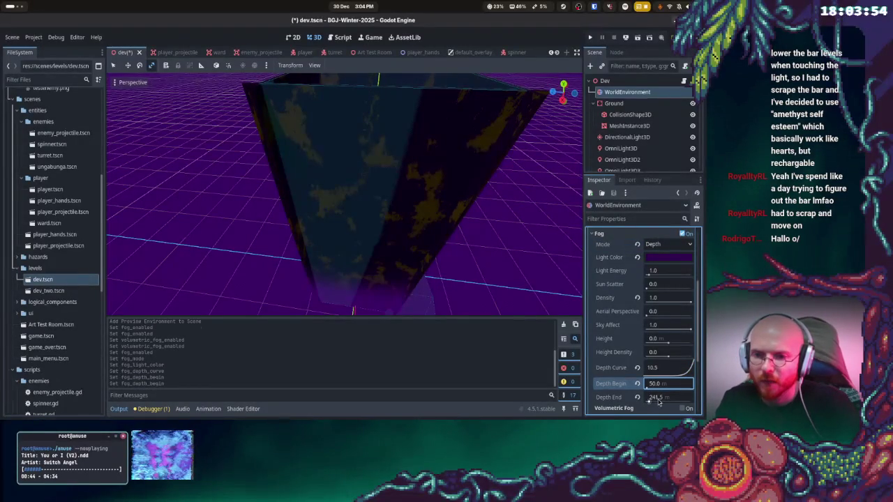
pyautogui.click(666, 397)
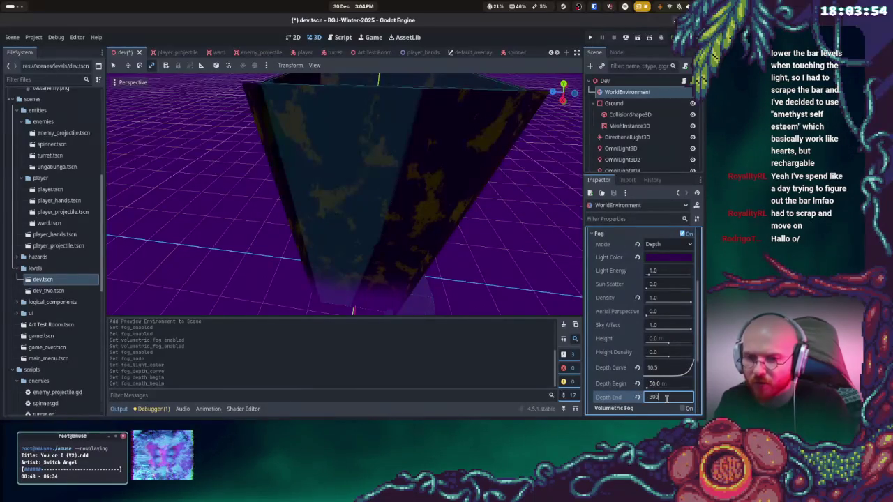
pyautogui.press('Return')
pyautogui.click(590, 37)
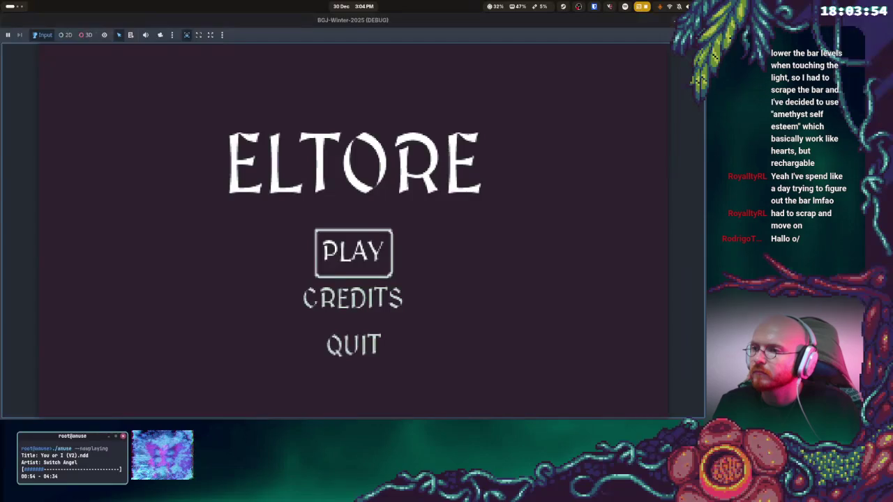
# Playtest the level, then set fog Depth End to 50 m and Depth Begin to 15 m, and save
pyautogui.click(353, 253)
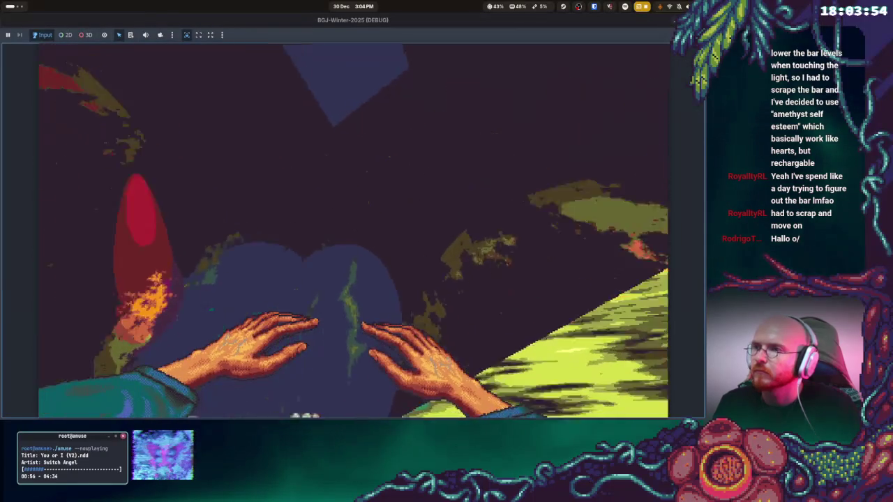
pyautogui.press('F8')
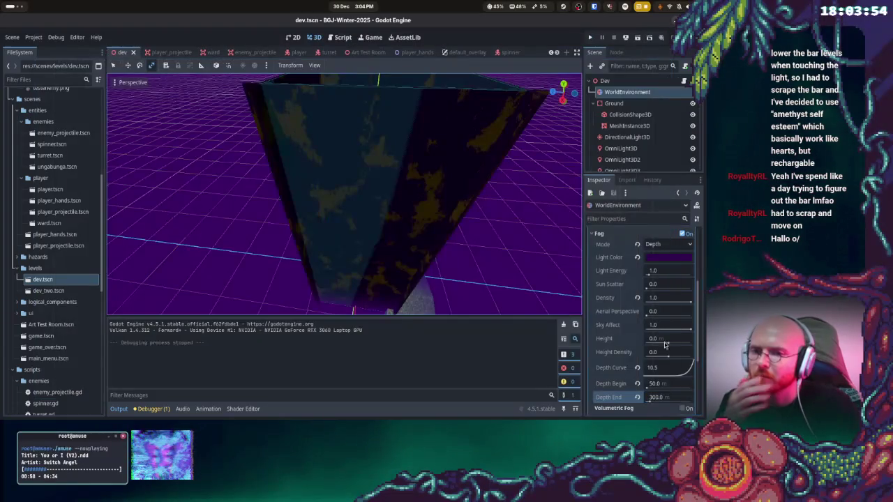
pyautogui.click(679, 398)
pyautogui.write('50')
pyautogui.press('Return')
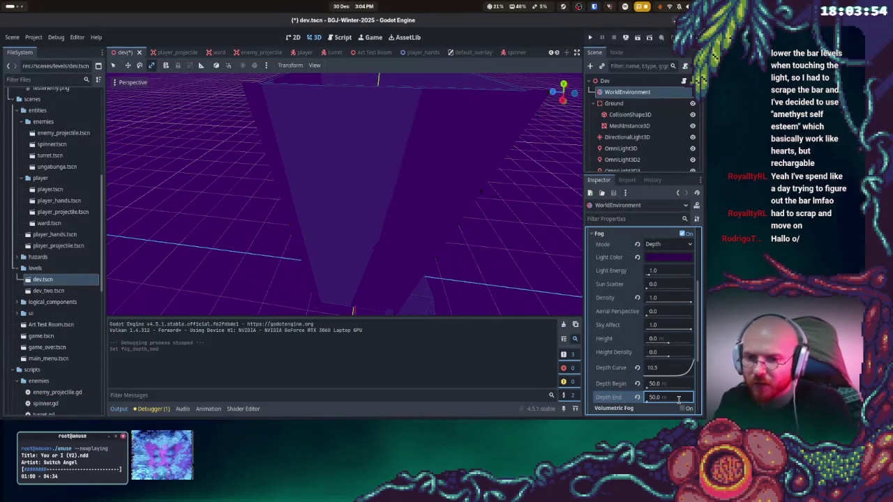
pyautogui.click(668, 384)
pyautogui.press('Return')
pyautogui.hotkey('ctrl', 's')
# Playtest the level again with the new fog, then nudge the fog height upward
pyautogui.click(590, 37)
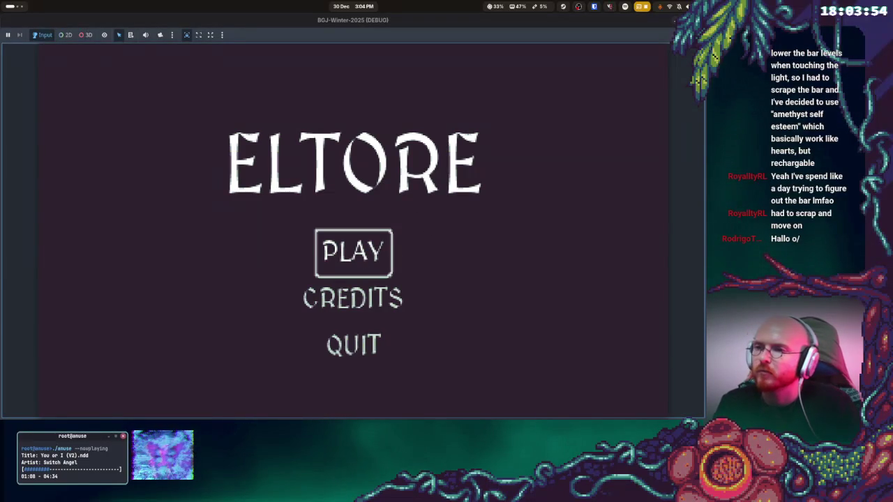
pyautogui.press('Return')
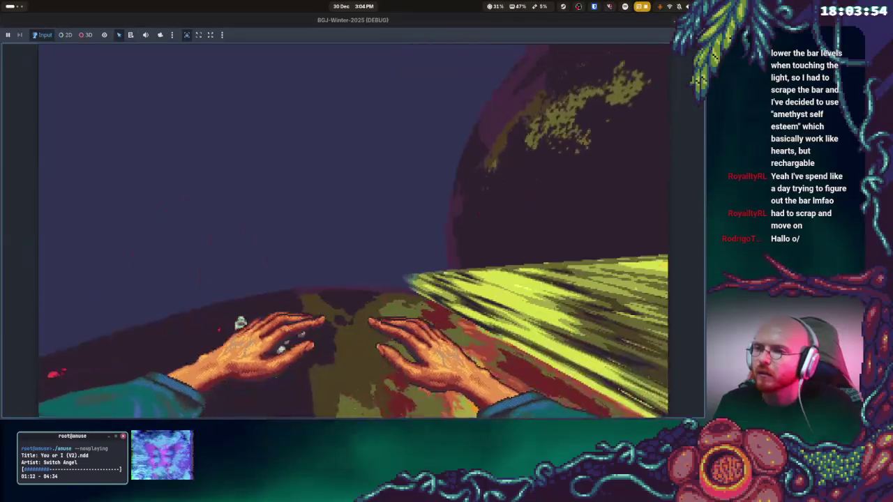
pyautogui.press('F8')
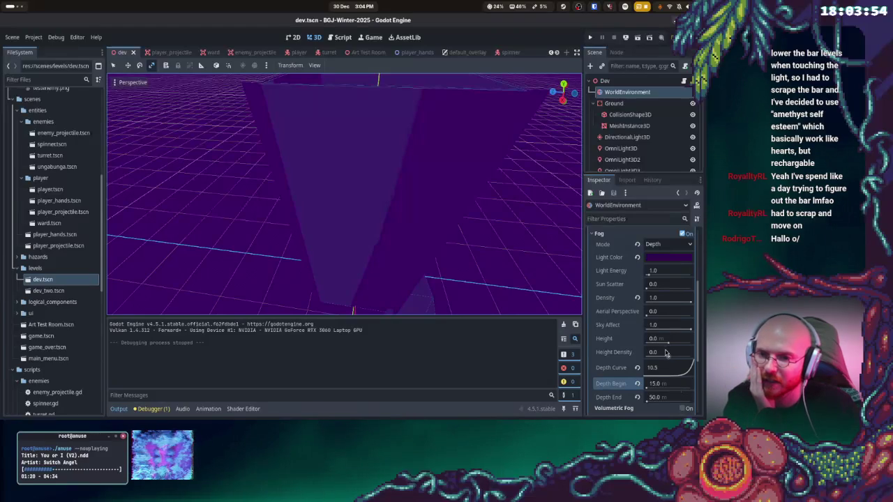
pyautogui.moveTo(669, 344); pyautogui.dragTo(674, 344)
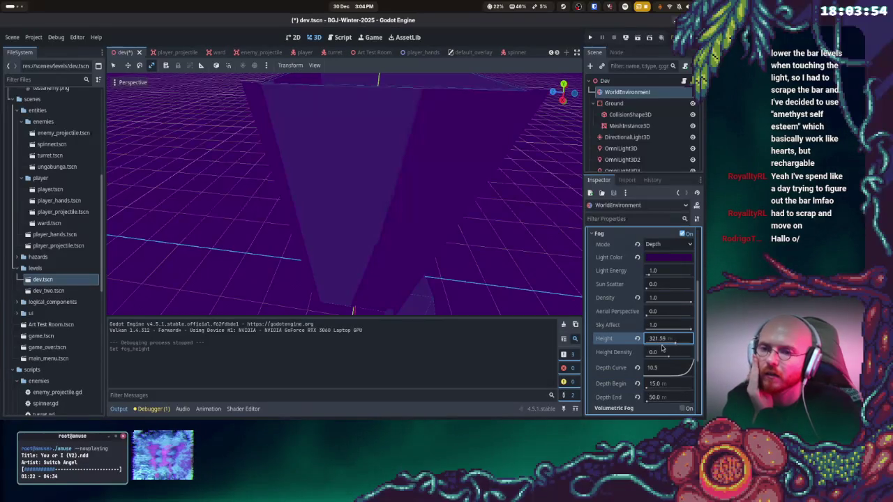
# Set fog Height to 15 m, Depth Begin 35 m, Depth End 90 m, and raise height density above zero
pyautogui.click(663, 342)
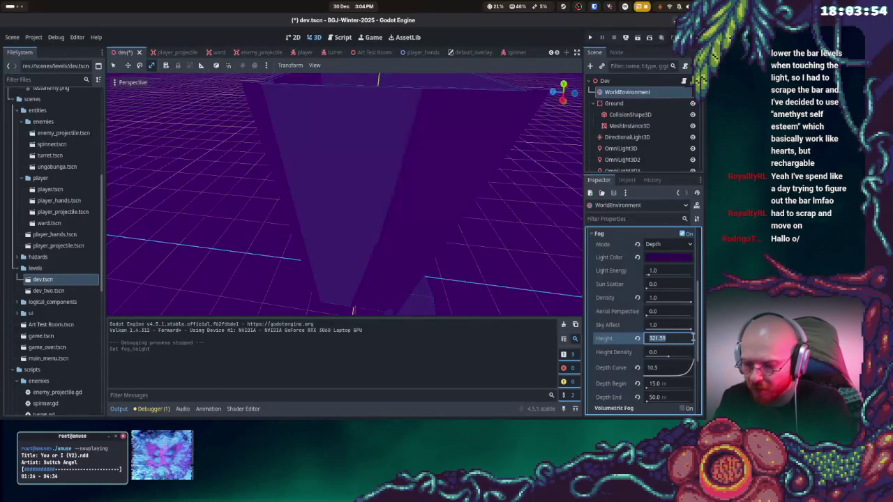
pyautogui.write('15')
pyautogui.press('Return')
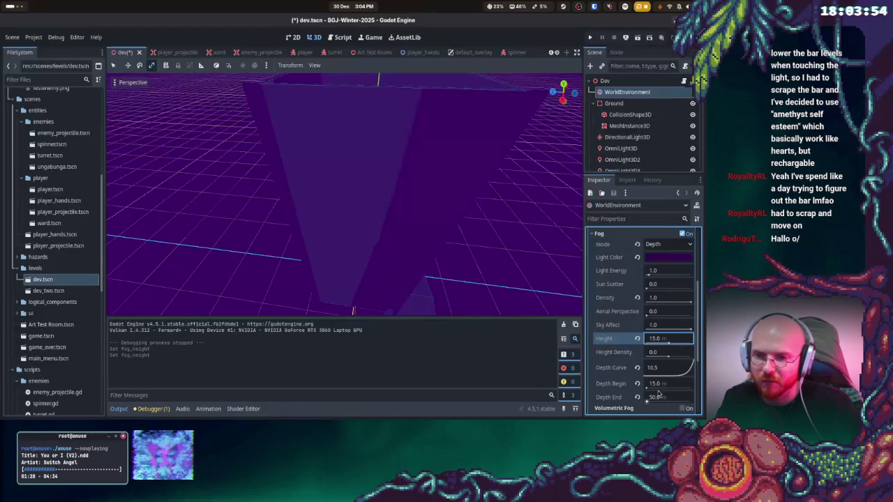
pyautogui.click(670, 383)
pyautogui.write('5')
pyautogui.press('Return')
pyautogui.click(655, 398)
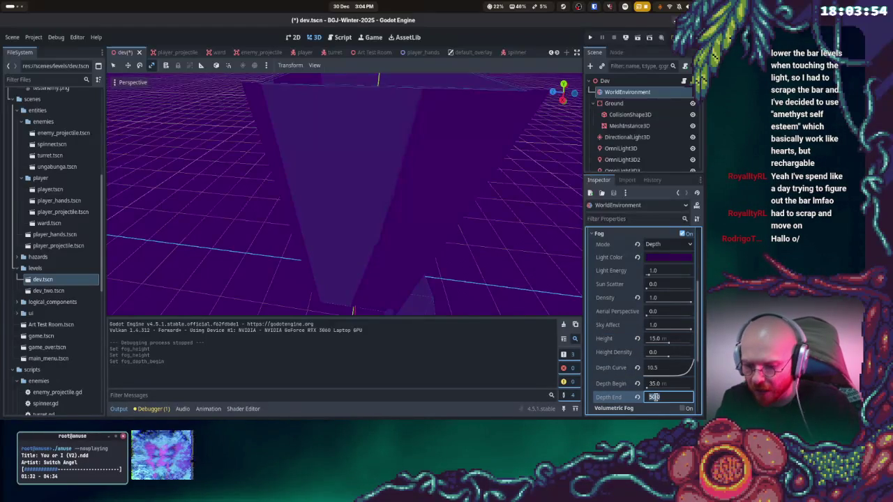
pyautogui.write('90')
pyautogui.press('Return')
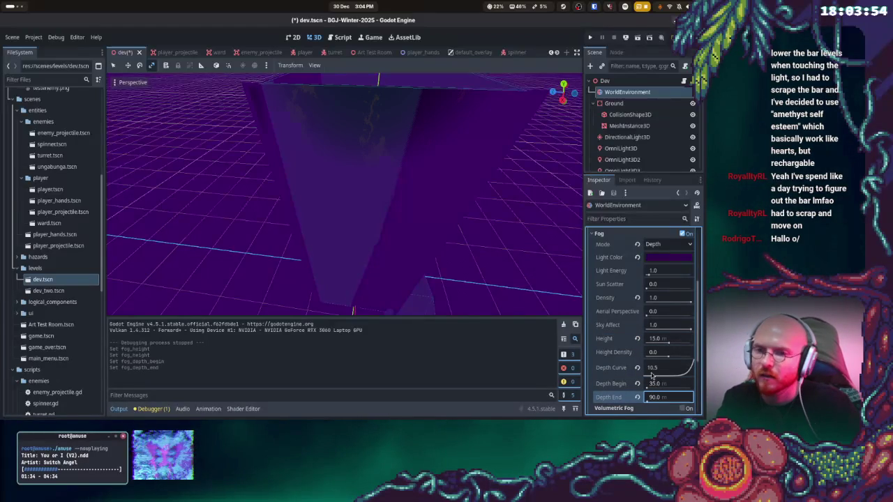
pyautogui.moveTo(664, 356); pyautogui.dragTo(675, 357)
pyautogui.click(677, 353)
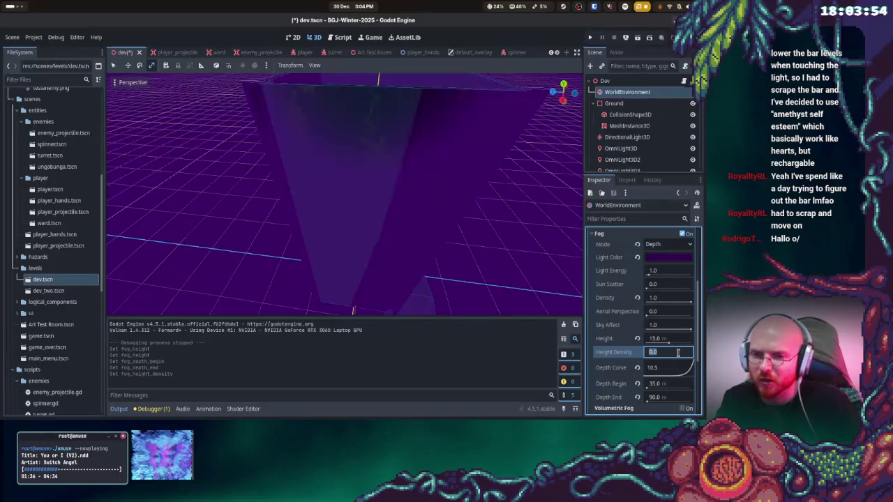
# Playtest the fog, then change Depth Begin to 50 m and save the dev scene
pyautogui.click(592, 39)
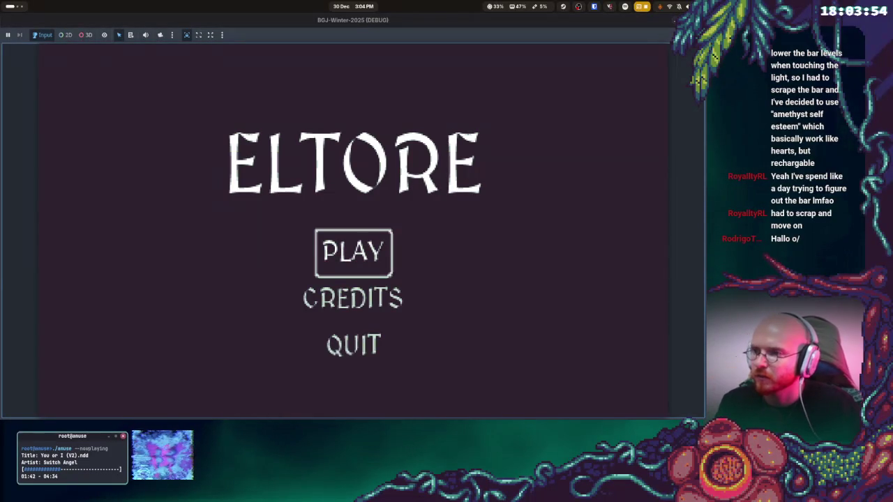
pyautogui.click(353, 252)
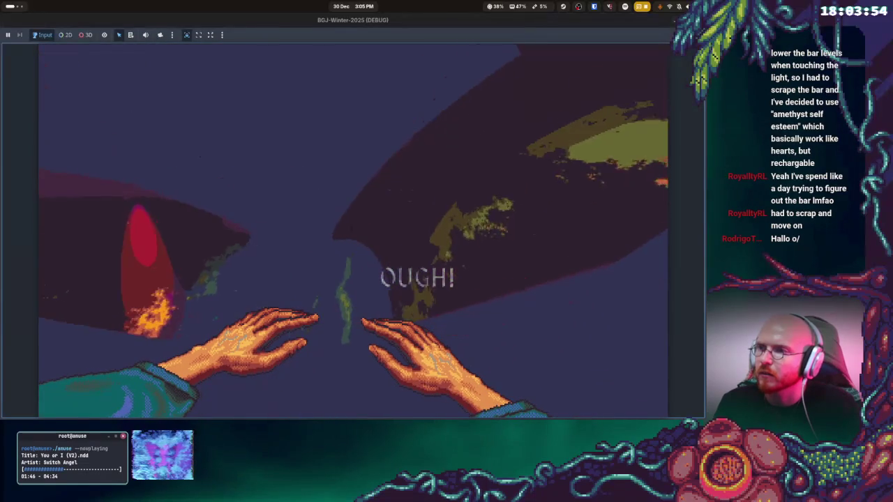
pyautogui.press('F8')
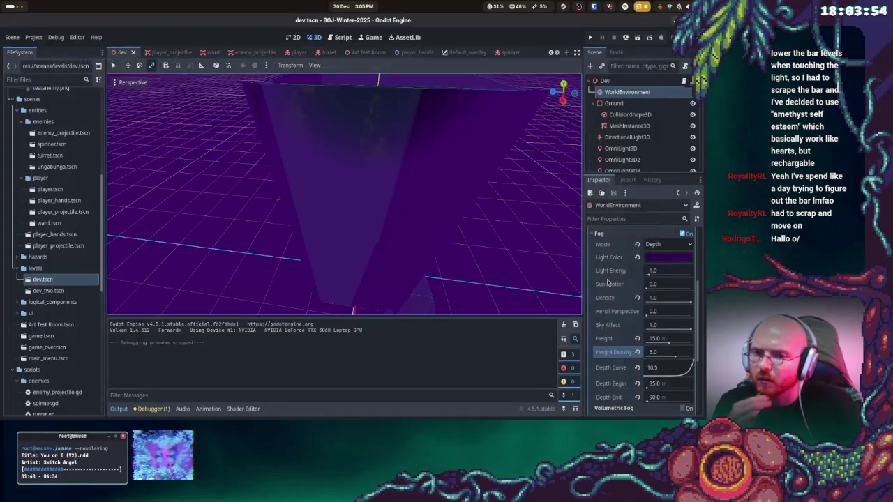
pyautogui.click(663, 383)
pyautogui.write('50')
pyautogui.press('Return')
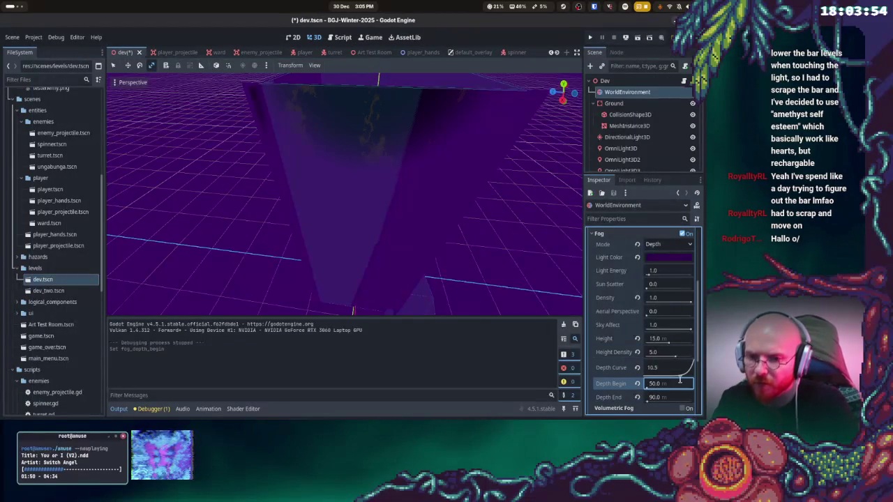
pyautogui.hotkey('ctrl', 's')
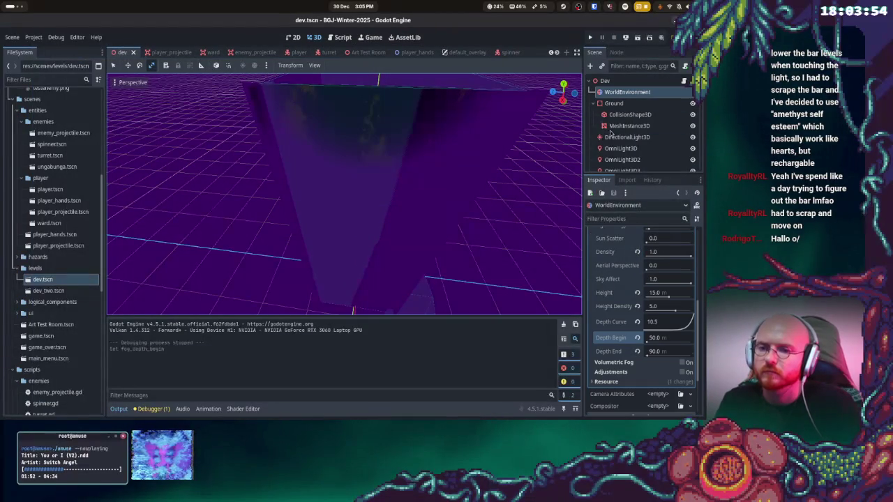
# Playtest the level, then set the fog height density to 1.0
pyautogui.click(591, 38)
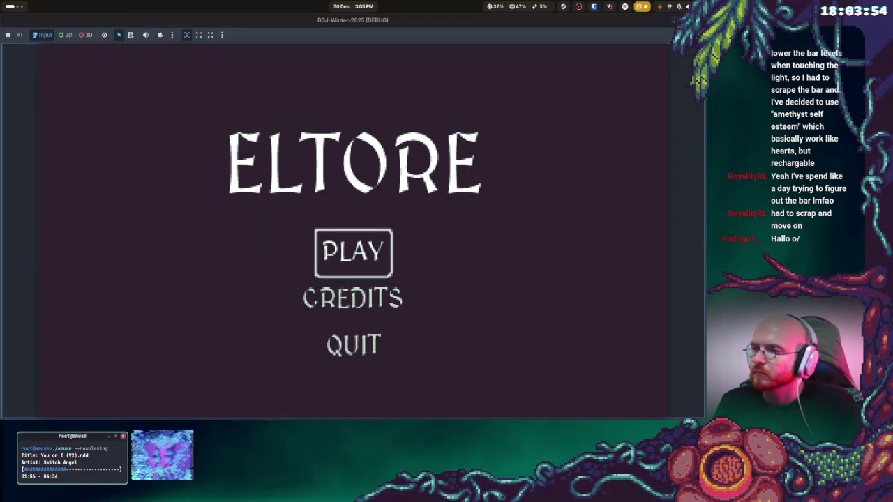
pyautogui.press('Return')
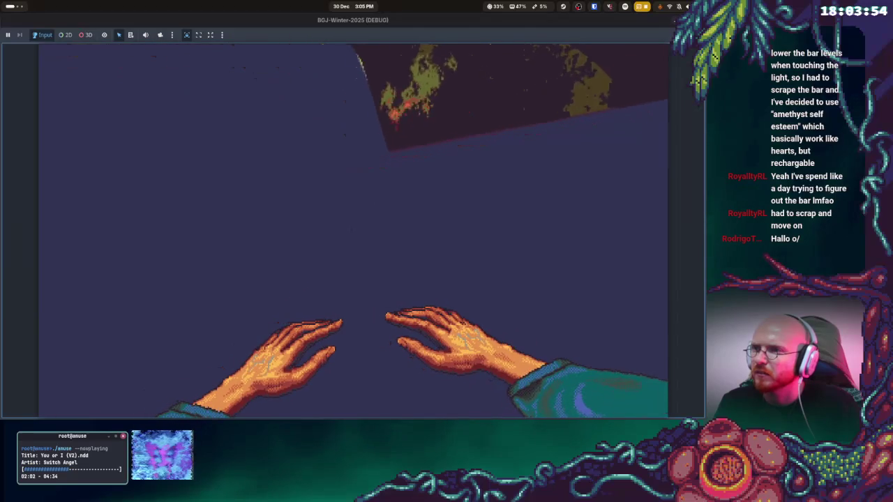
pyautogui.press('F8')
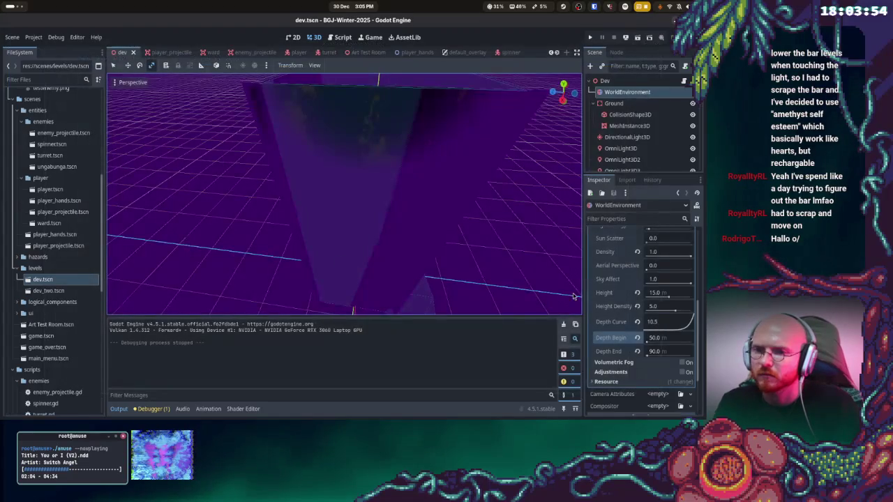
pyautogui.moveTo(675, 312); pyautogui.dragTo(662, 311)
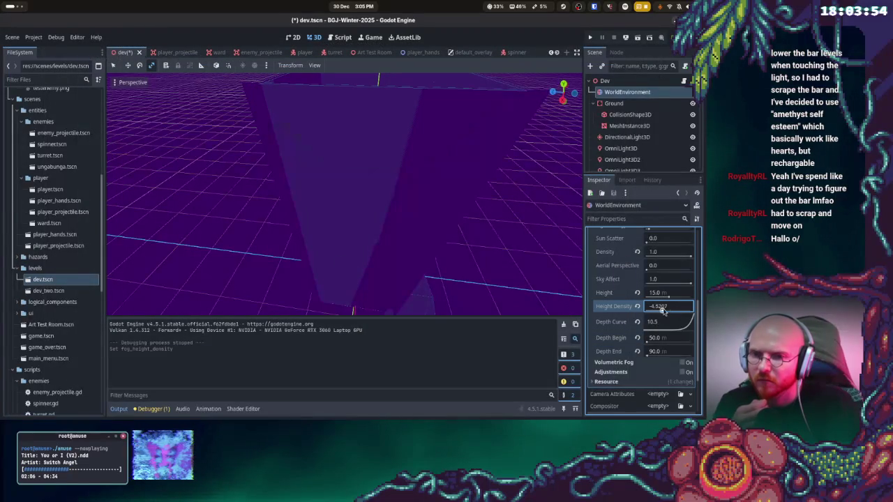
pyautogui.click(662, 311)
pyautogui.write('1')
pyautogui.press('Return')
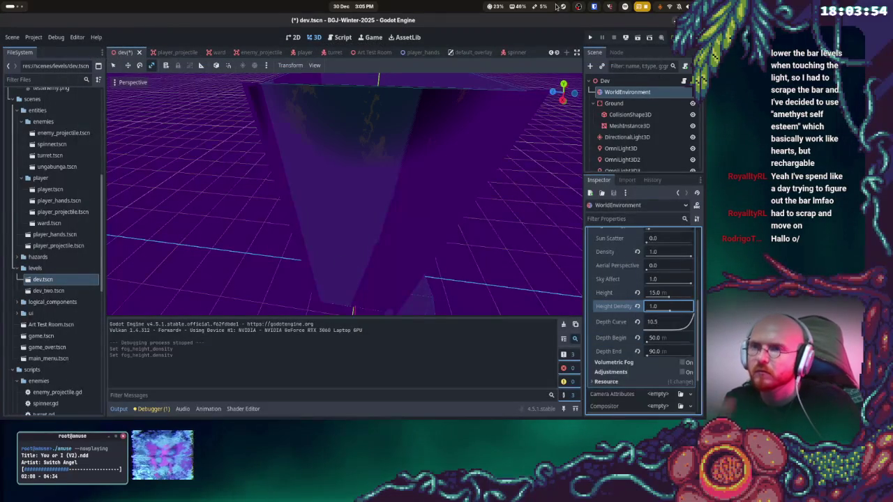
# Playtest again, then lower the fog height density to -15
pyautogui.click(591, 37)
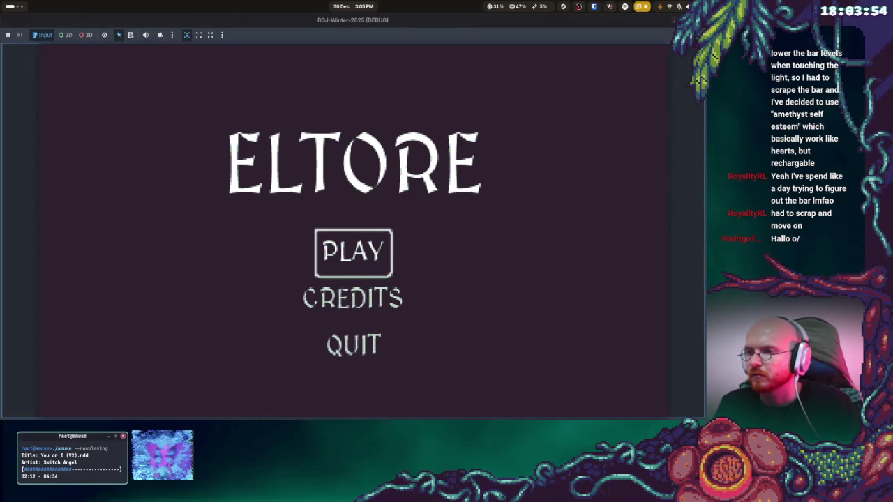
pyautogui.press('Return')
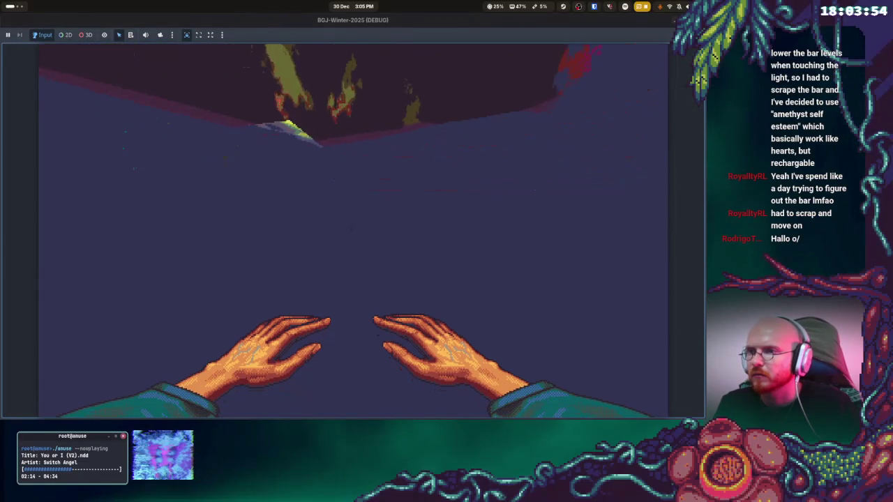
pyautogui.press('Escape')
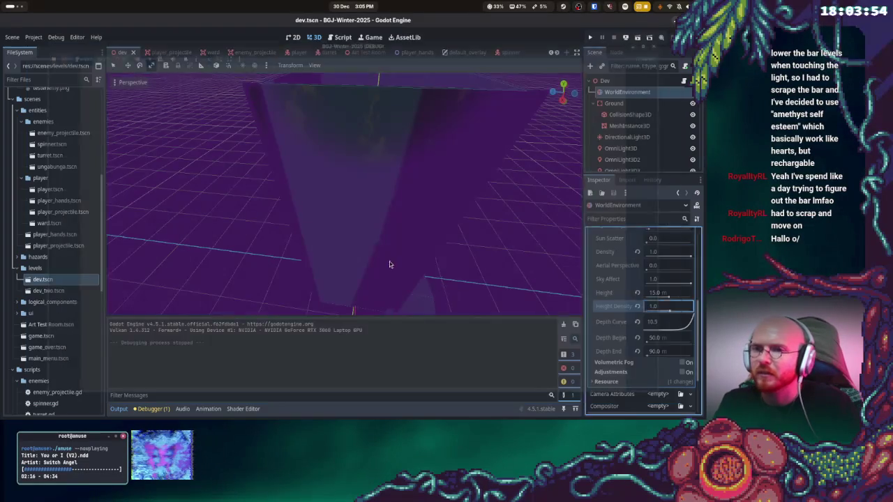
pyautogui.moveTo(669, 311); pyautogui.dragTo(661, 314)
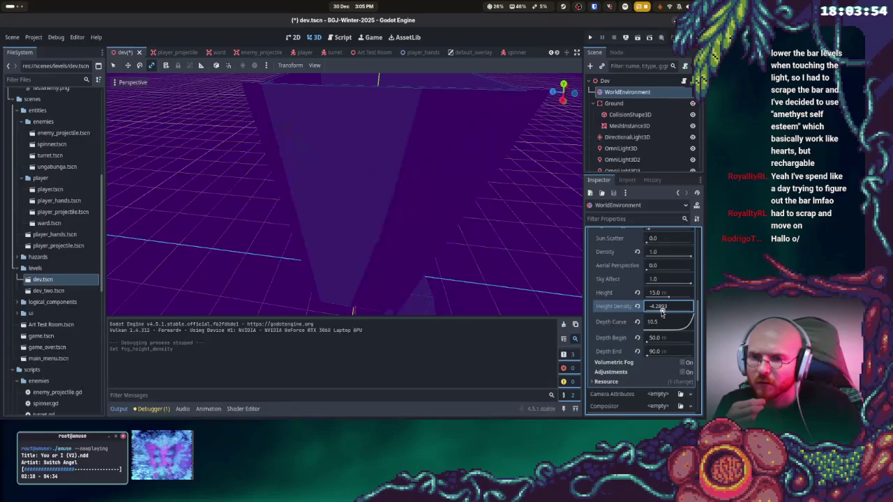
pyautogui.click(685, 310)
pyautogui.write('5')
pyautogui.press('Return')
# After a playtest, set fog Height to 35 m, height density -5, and flatten depth curve to ~1
pyautogui.click(592, 38)
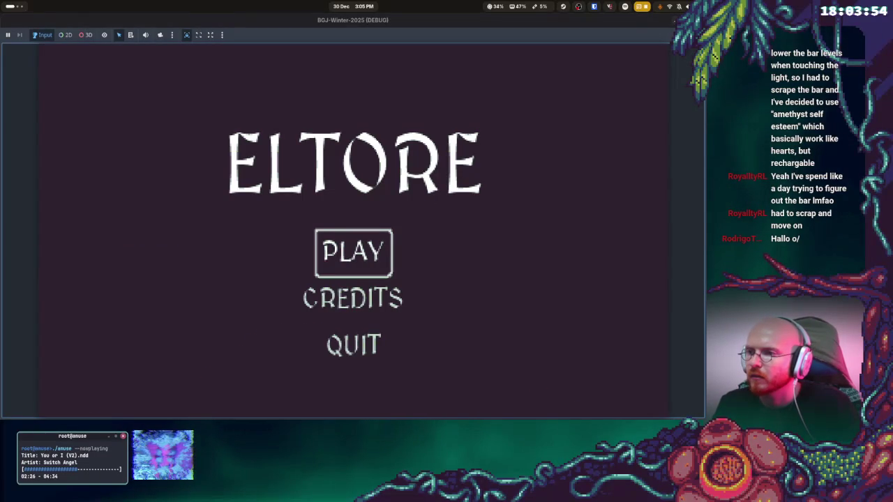
pyautogui.press('Return')
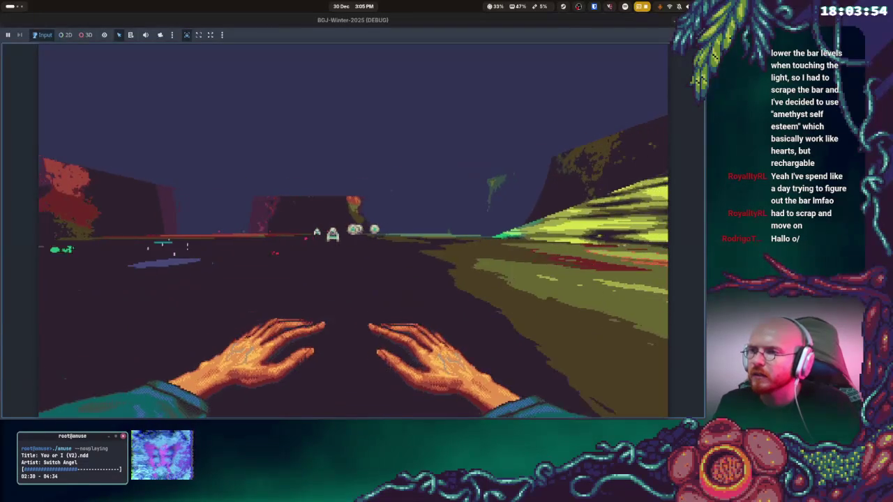
pyautogui.press('Escape')
pyautogui.click(684, 292)
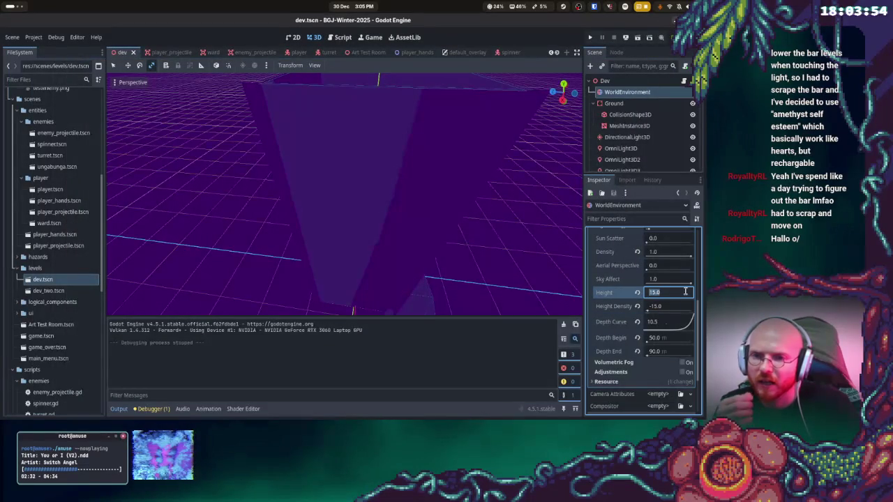
pyautogui.write('5')
pyautogui.press('Return')
pyautogui.click(664, 311)
pyautogui.write('5')
pyautogui.press('Return')
pyautogui.moveTo(680, 327)
pyautogui.mouseDown()
pyautogui.moveTo(664, 324)
pyautogui.moveTo(668, 346)
pyautogui.mouseUp()
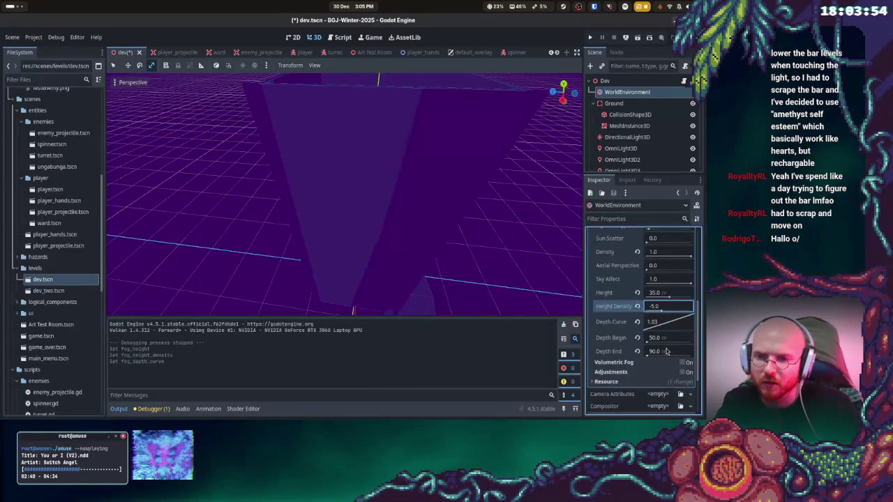
# After another playtest, set Depth Begin 75 m, Depth End 150 m, curve ~3.86, and Height 50 m
pyautogui.click(590, 37)
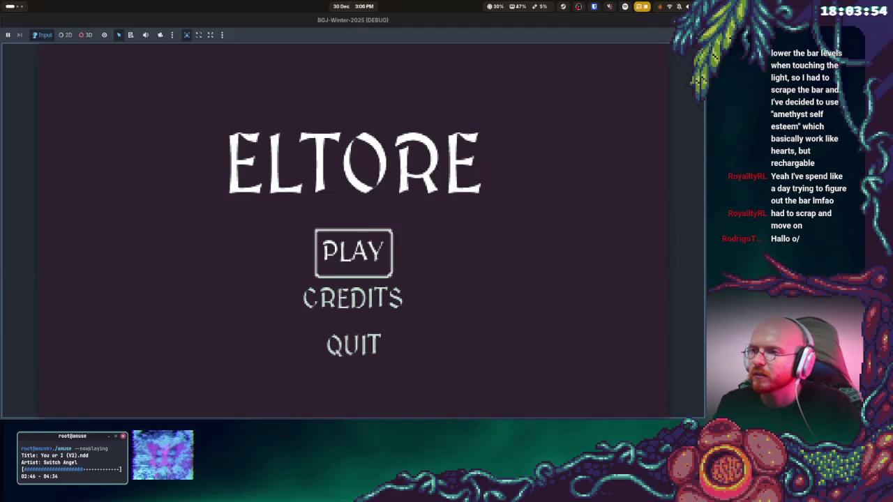
pyautogui.press('Return')
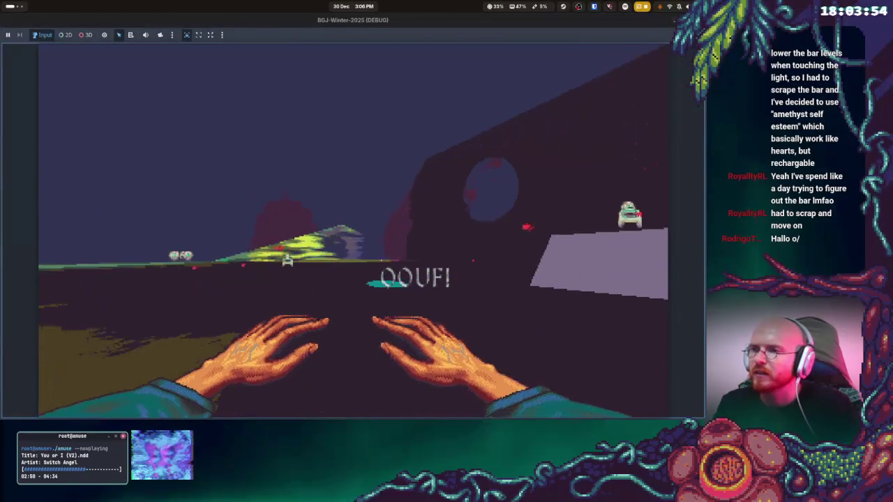
pyautogui.press('F8')
pyautogui.click(682, 338)
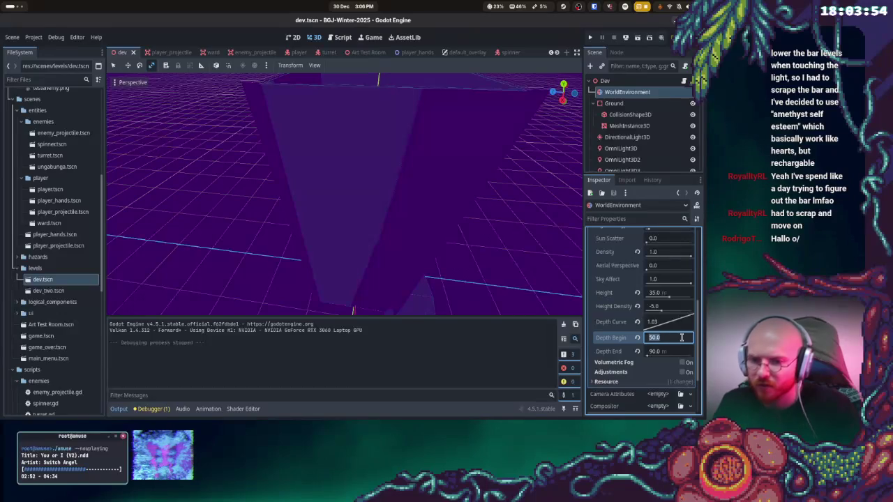
pyautogui.click(664, 352)
pyautogui.write('150')
pyautogui.press('Return')
pyautogui.moveTo(653, 330); pyautogui.dragTo(668, 338)
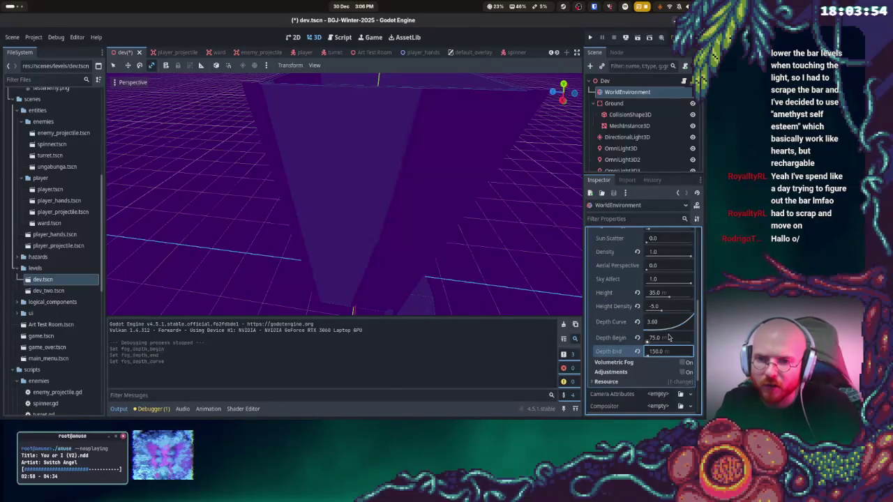
pyautogui.click(677, 293)
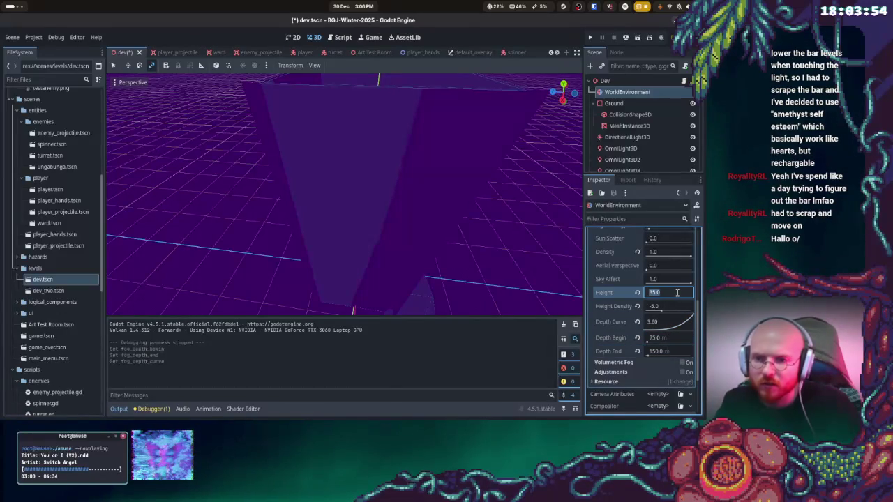
pyautogui.write('50')
pyautogui.press('Return')
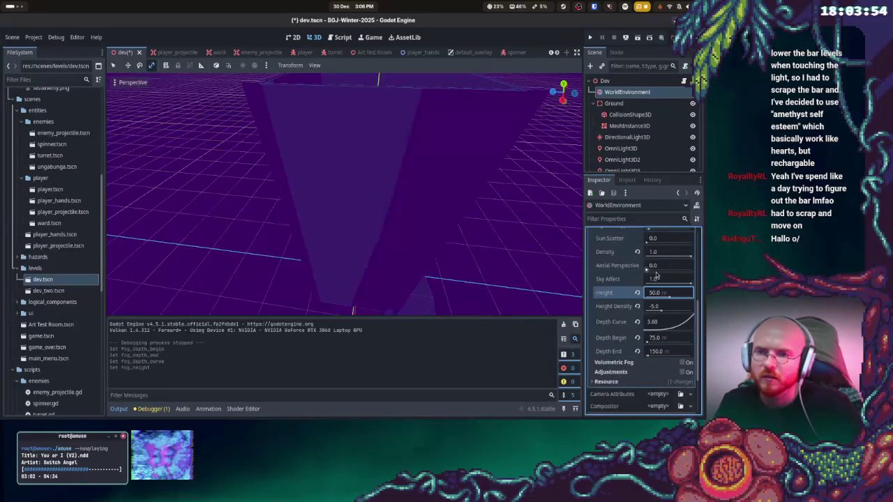
pyautogui.scroll(2, 645, 308)
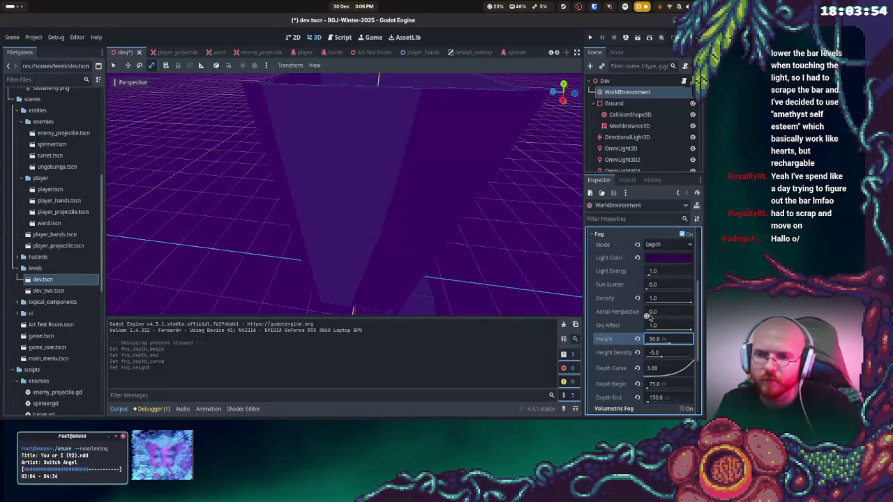
# Set fog density to 0.75, sun scatter to 0.5, and light energy to 1.2
pyautogui.click(681, 299)
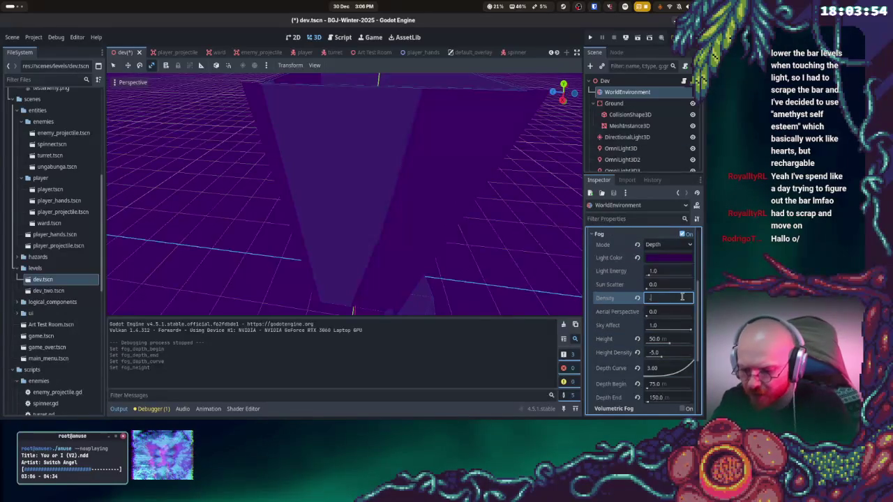
pyautogui.write('0.75')
pyautogui.press('Return')
pyautogui.click(664, 285)
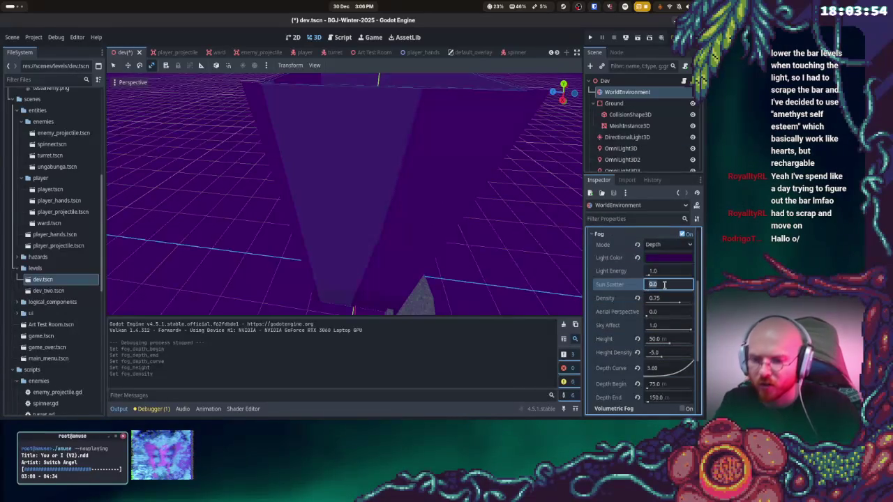
pyautogui.write('0.5')
pyautogui.press('Return')
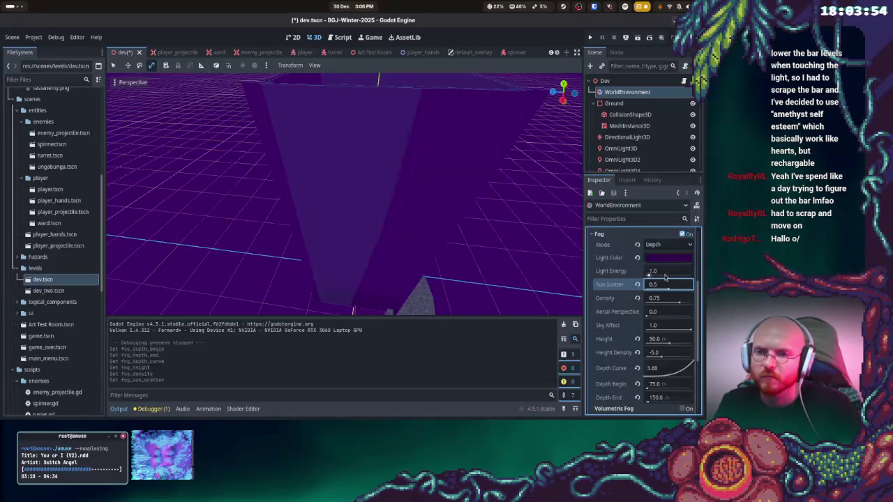
pyautogui.click(666, 271)
pyautogui.write('1.2')
pyautogui.press('Return')
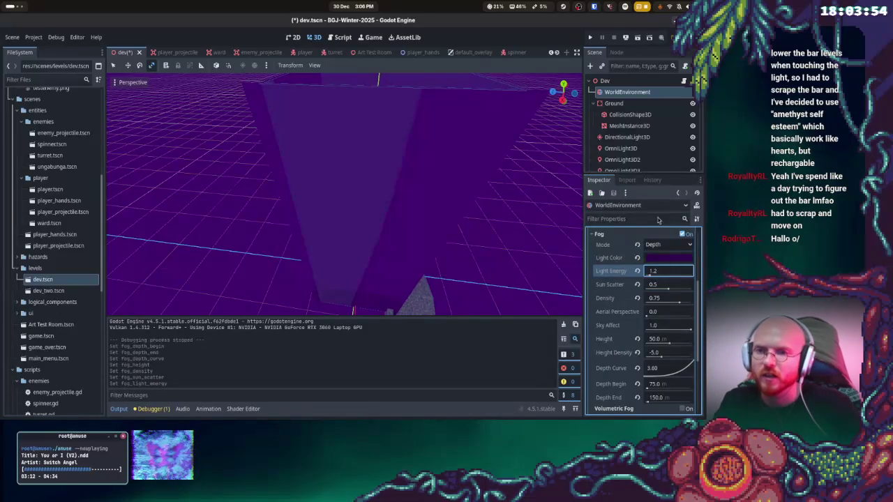
# After a playtest, set fog sun scatter to 0, light energy to 1.0, and density to 1.0
pyautogui.click(589, 37)
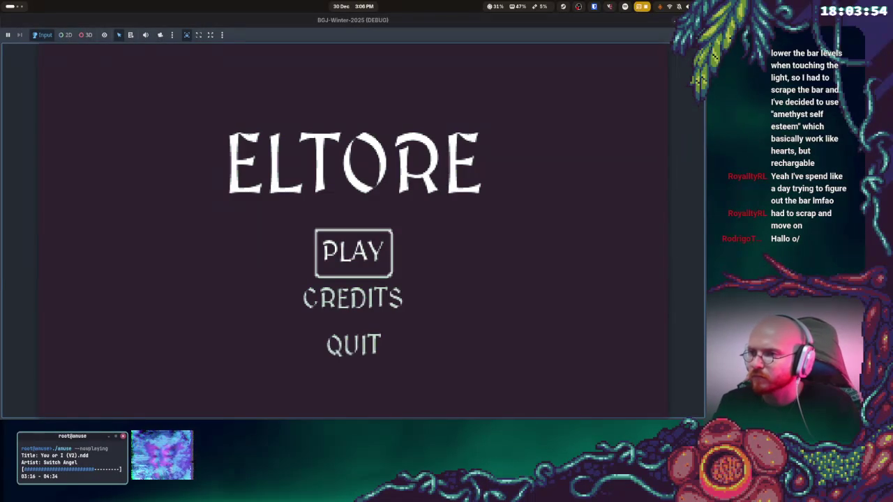
pyautogui.press('Return')
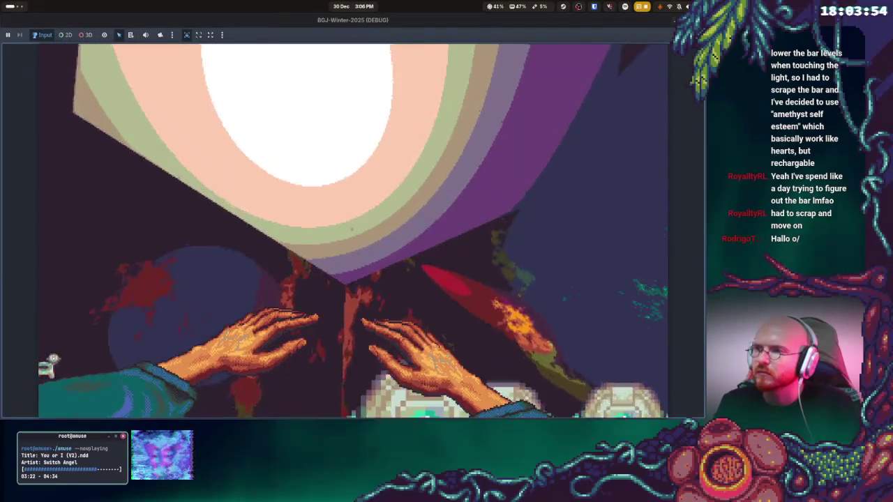
pyautogui.press('F8')
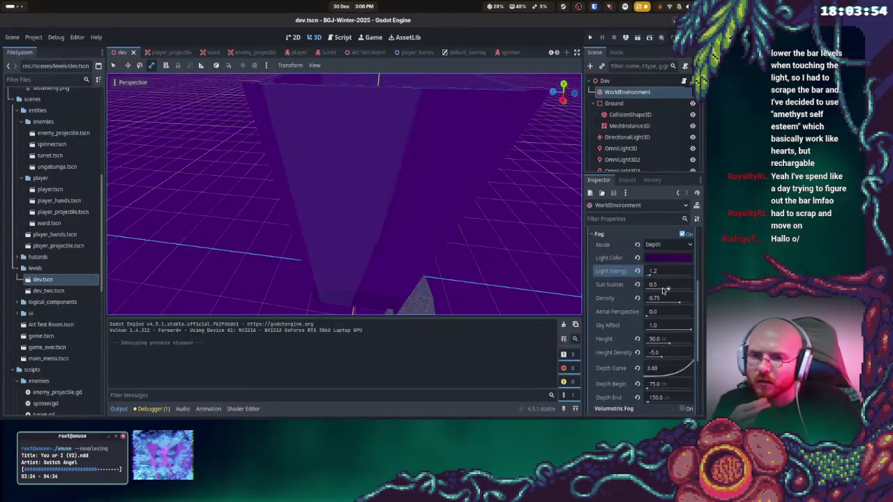
pyautogui.moveTo(666, 289); pyautogui.dragTo(646, 289)
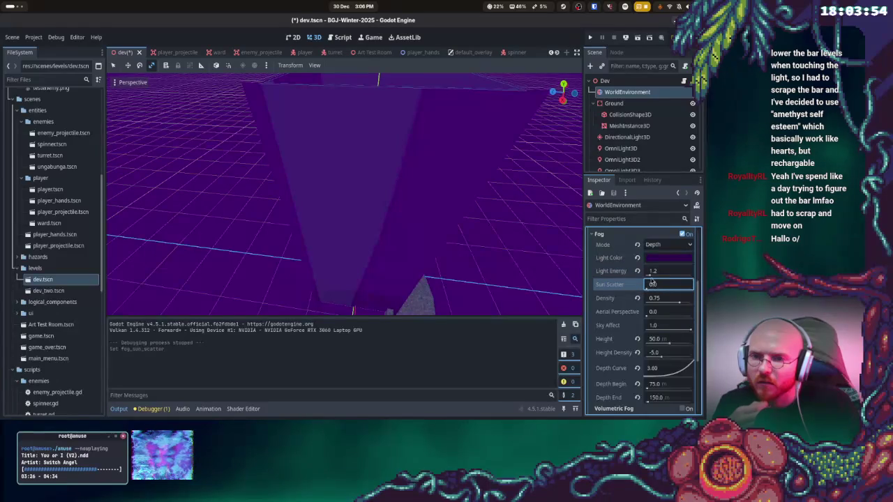
pyautogui.click(655, 272)
pyautogui.write('1')
pyautogui.press('Return')
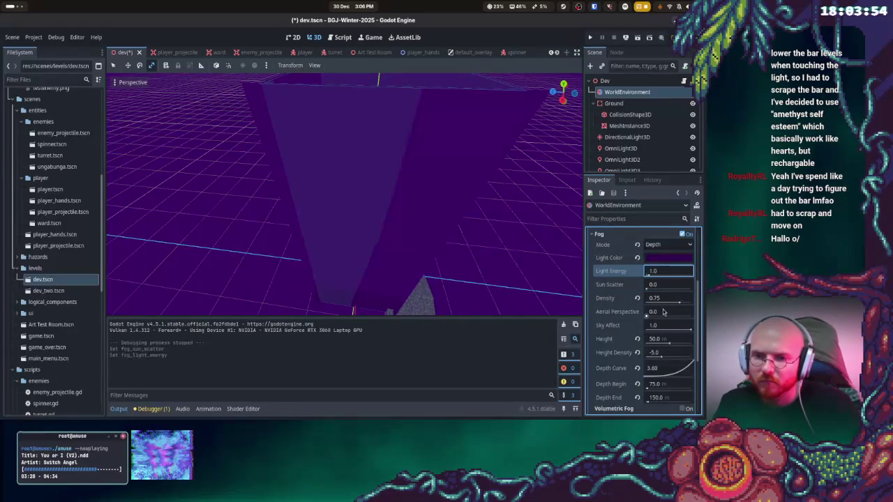
pyautogui.click(681, 302)
pyautogui.write('1')
pyautogui.press('Return')
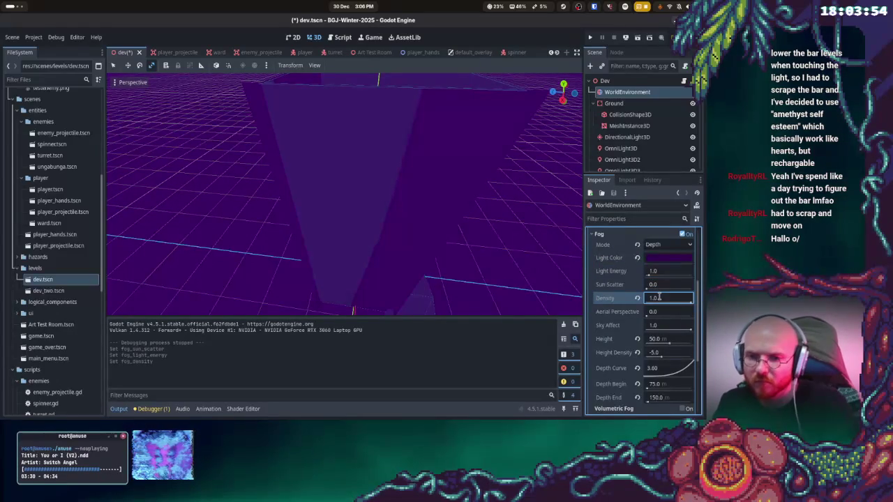
# Playtest the level to check the denser fog
pyautogui.click(590, 37)
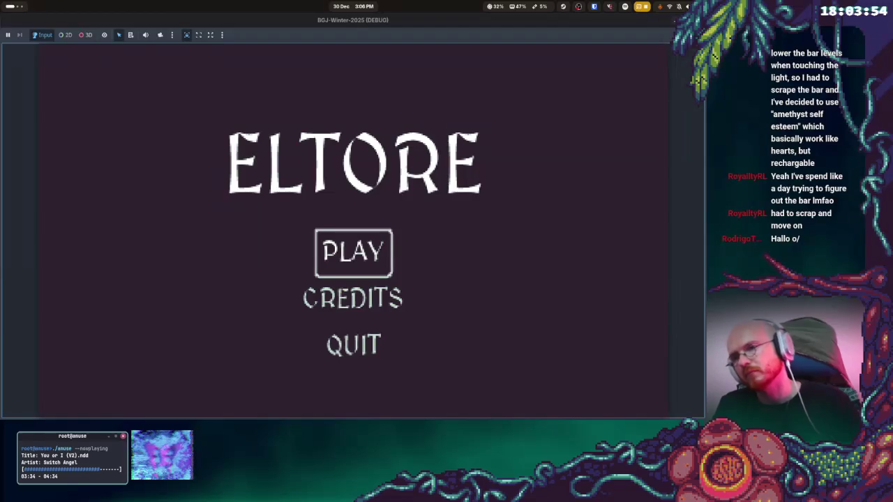
pyautogui.press('Return')
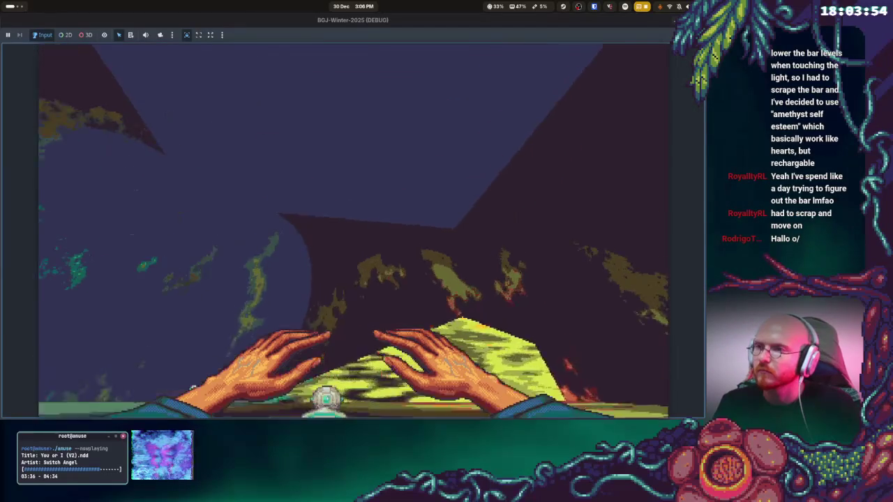
pyautogui.press('F8')
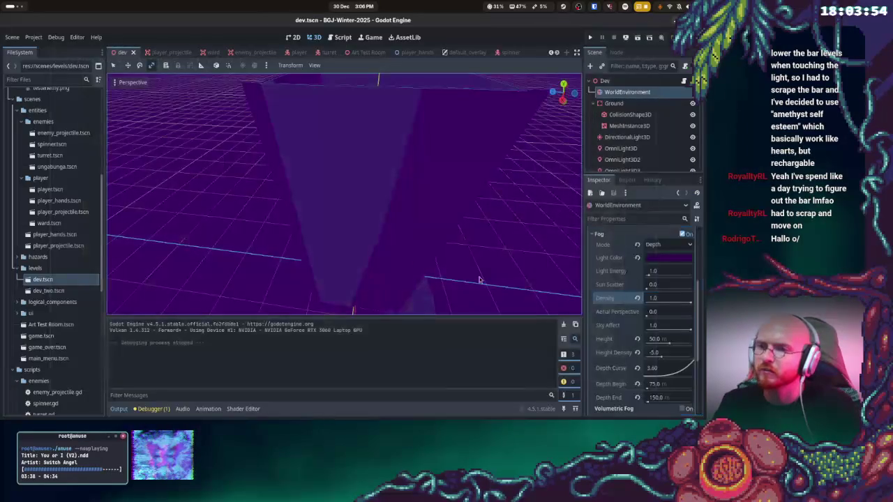
pyautogui.scroll(-1, 674, 348)
# Set fog Height to 65 and Depth Begin to 45 m
pyautogui.click(688, 317)
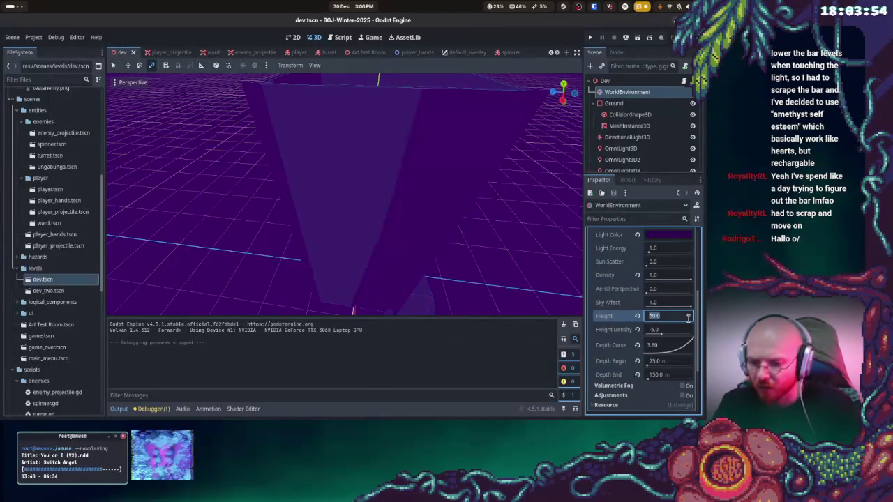
pyautogui.write('05')
pyautogui.press('Return')
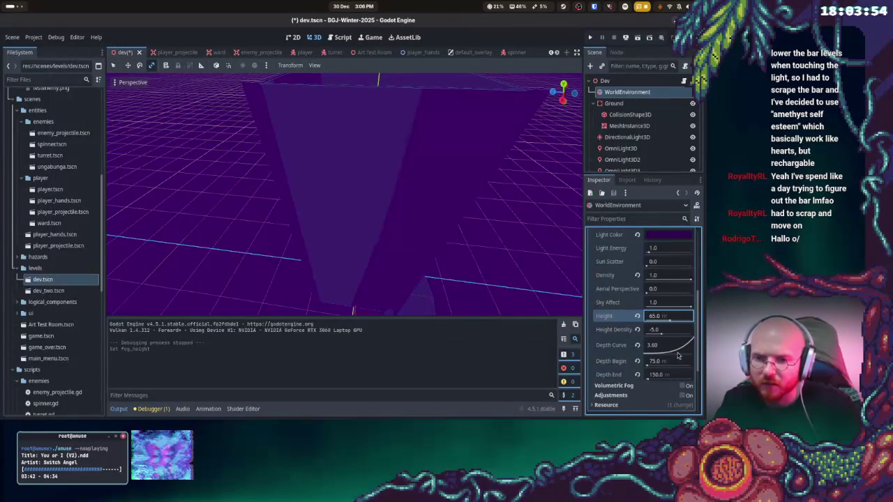
pyautogui.click(678, 359)
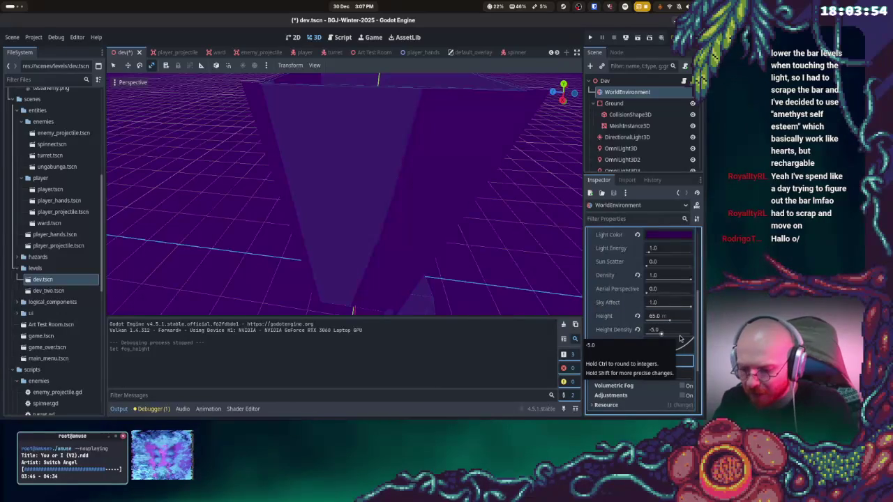
pyautogui.write('45')
pyautogui.press('Return')
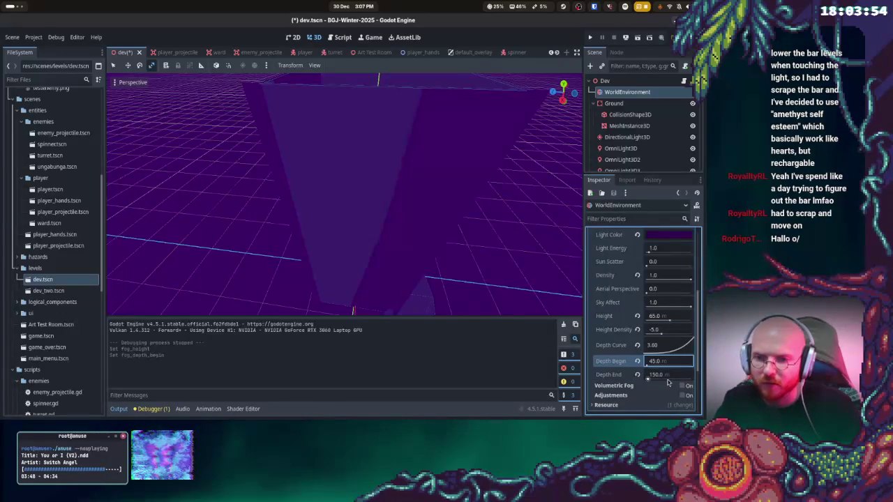
# Playtest the fog, then drop the fog Height to 0
pyautogui.click(589, 37)
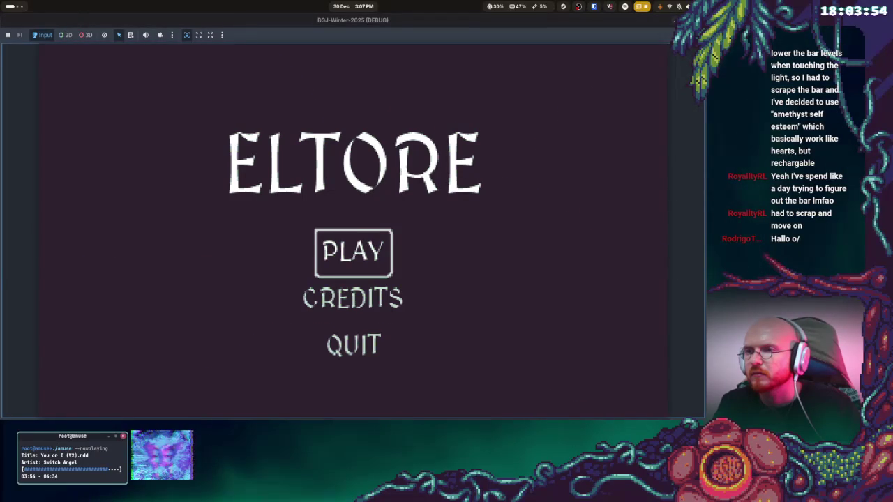
pyautogui.press('Return')
pyautogui.press('F8')
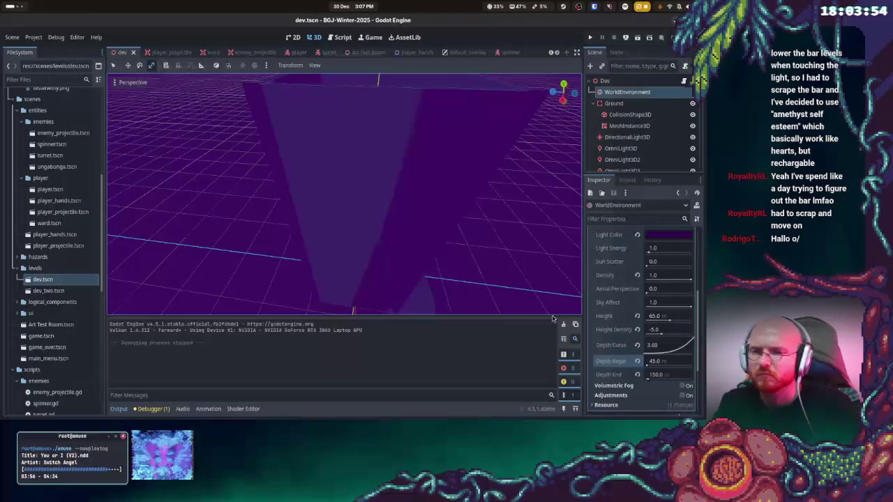
pyautogui.click(659, 318)
pyautogui.write('0')
pyautogui.press('Return')
# Save the scene and playtest the level with F5
pyautogui.press('F5')
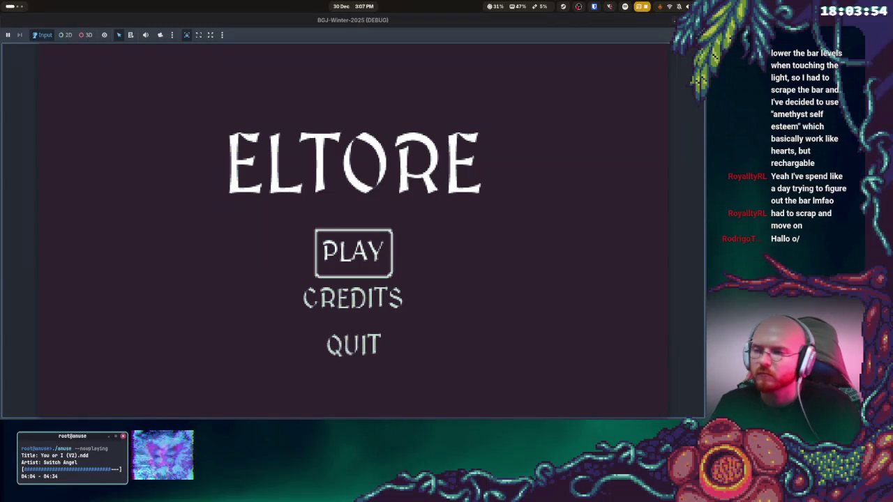
pyautogui.press('Return')
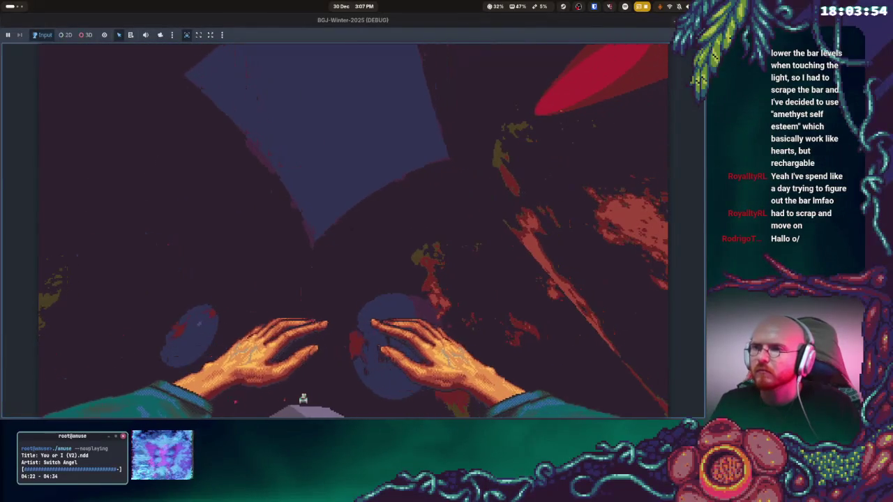
pyautogui.press('F8')
# Soften the fog depth curve to 0.784 and set Depth End to 500 m
pyautogui.moveTo(675, 355); pyautogui.dragTo(660, 348)
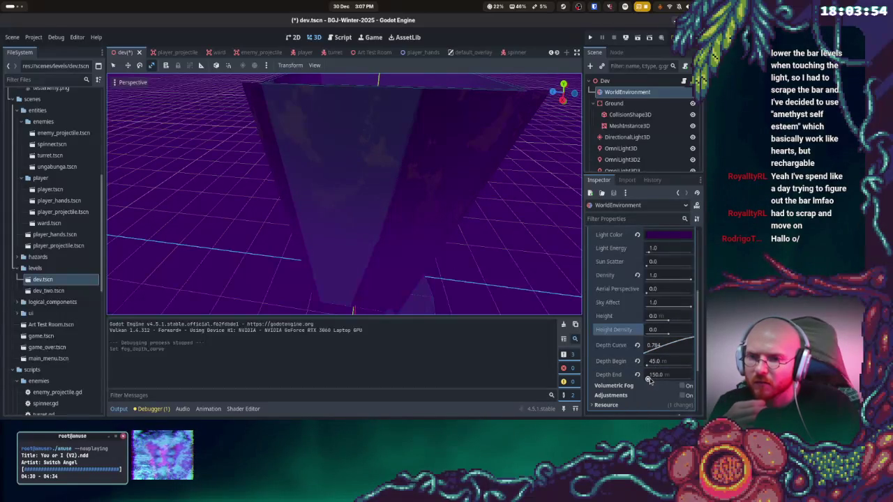
pyautogui.click(665, 375)
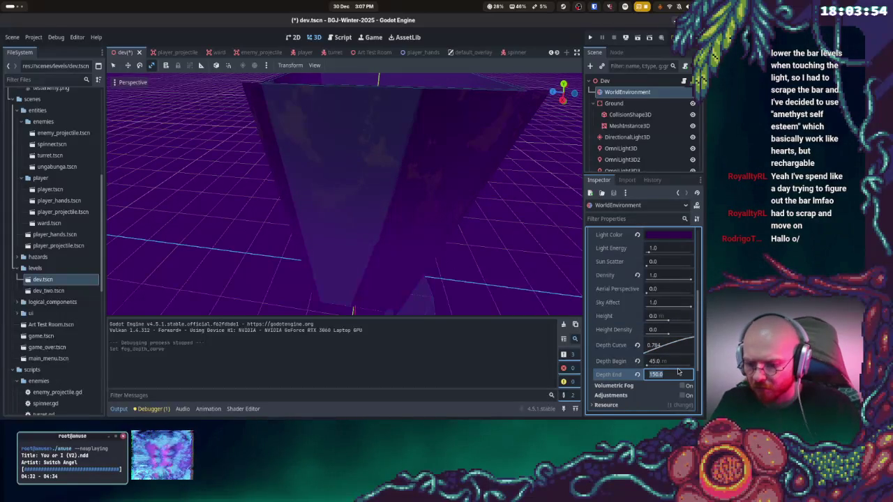
pyautogui.write('500')
pyautogui.press('Return')
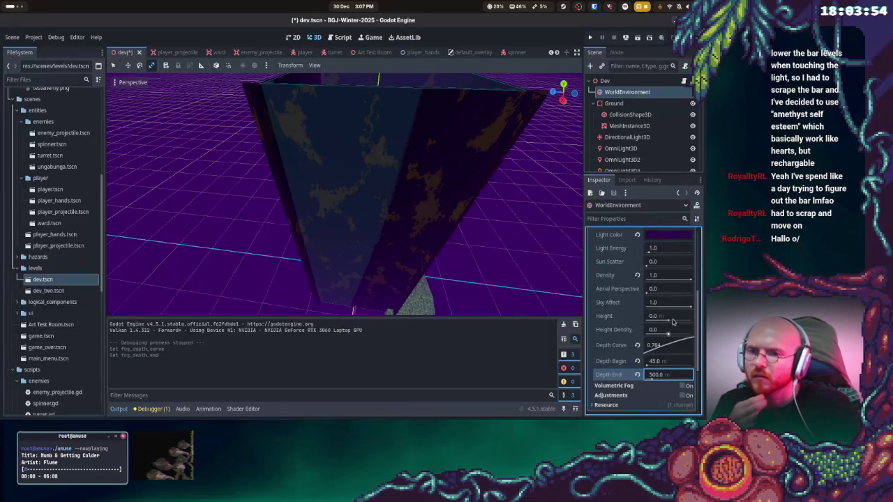
# Playtest the thinner fog, then set Depth End to 95 m and save and run again
pyautogui.click(591, 38)
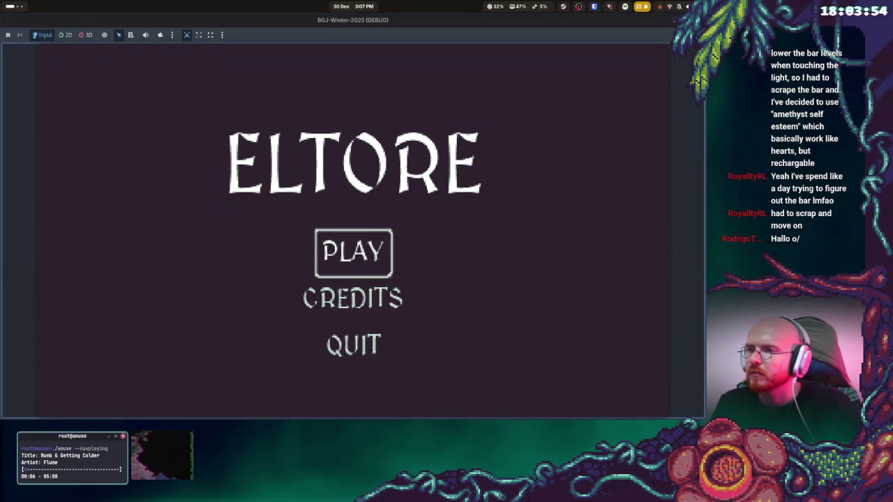
pyautogui.press('Return')
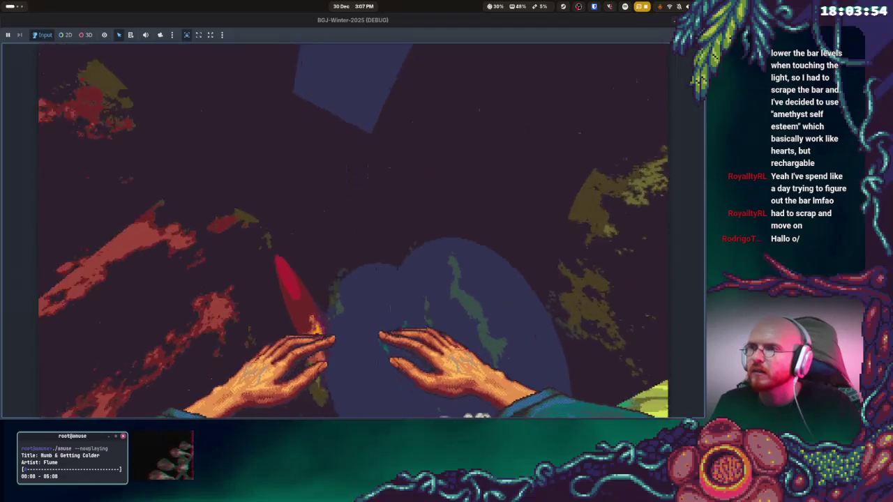
pyautogui.press('F8')
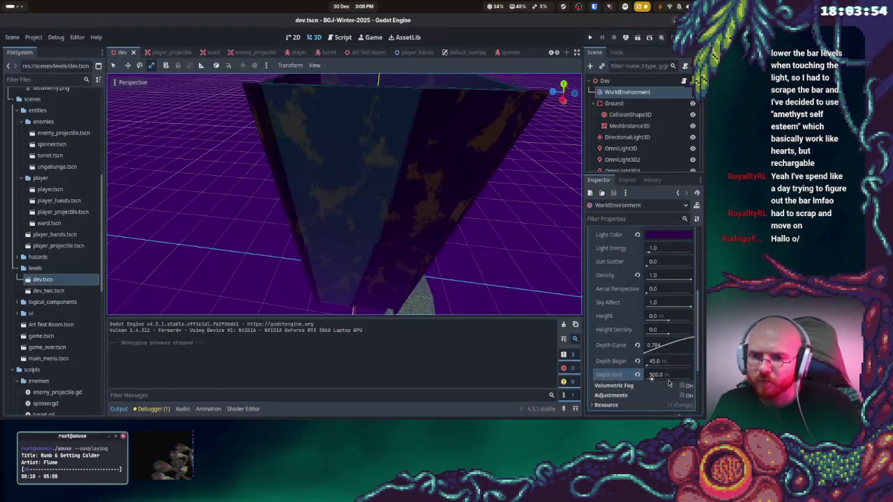
pyautogui.click(669, 375)
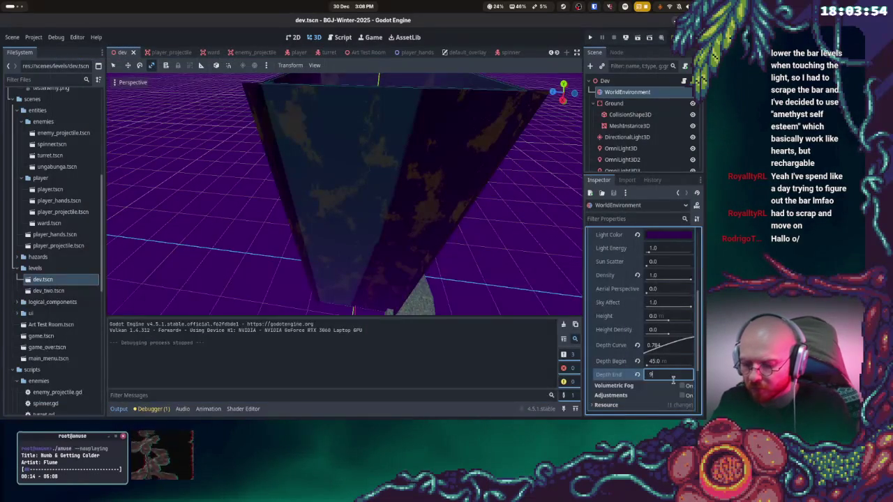
pyautogui.write('95')
pyautogui.press('Return')
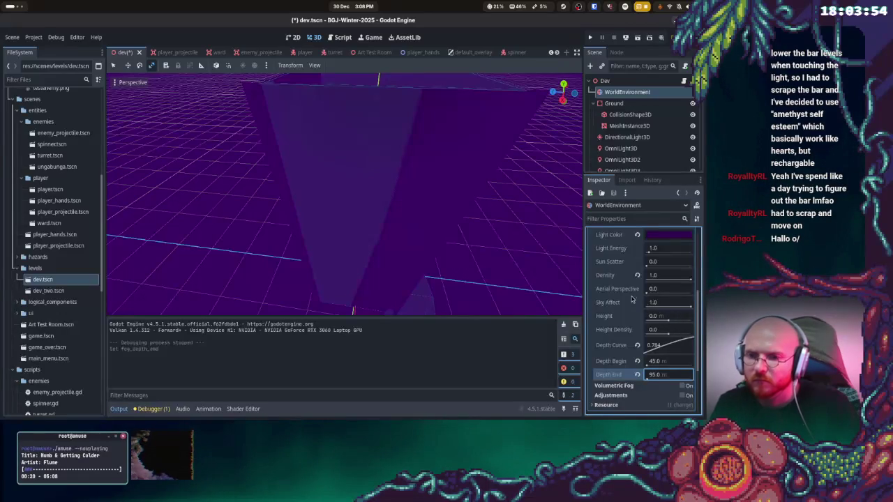
pyautogui.press('F5')
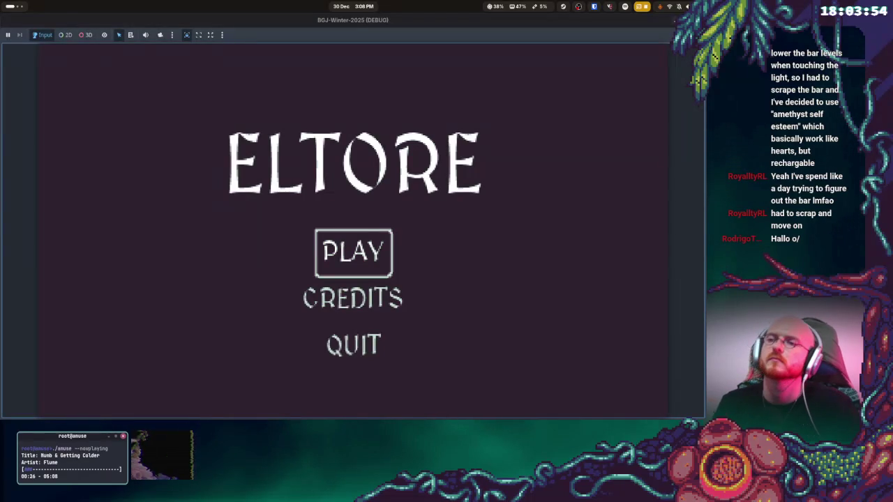
# Play into the level from the main menu, stop the game, and select the Depth Begin field
pyautogui.press('Return')
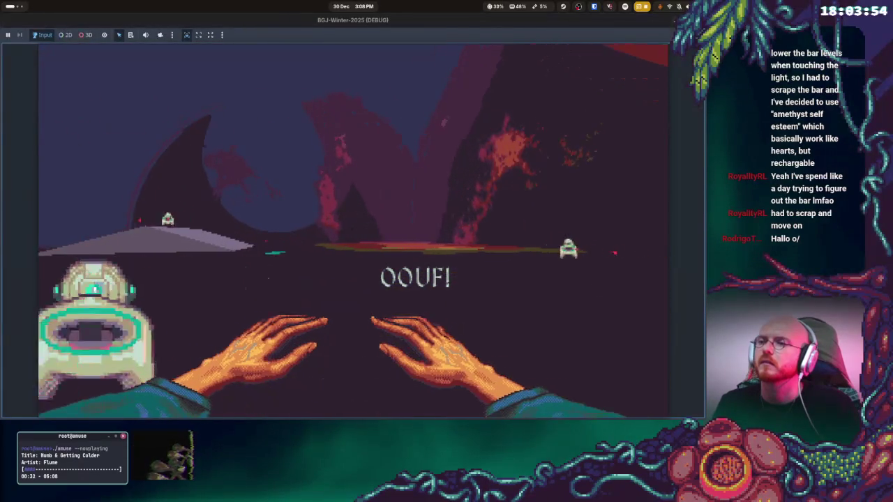
pyautogui.press('F8')
pyautogui.click(666, 363)
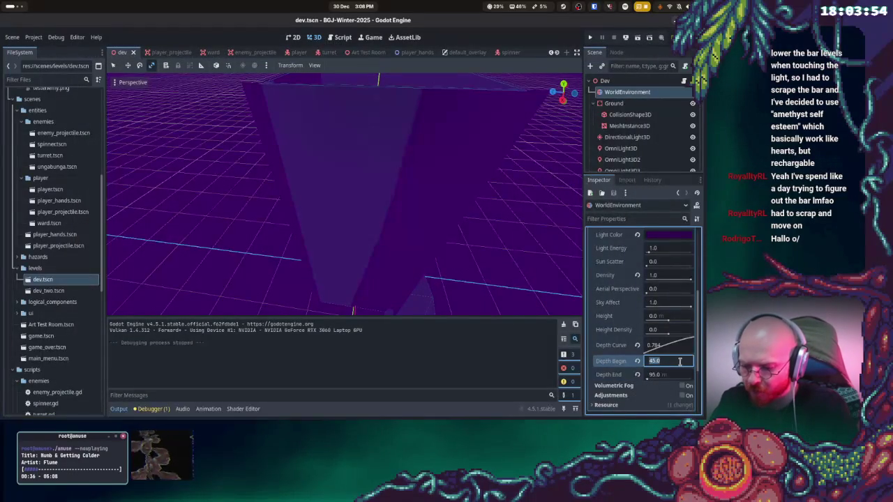
pyautogui.write('55')
# Commit fog Depth Begin at 55 m and playtest the level
pyautogui.press('Return')
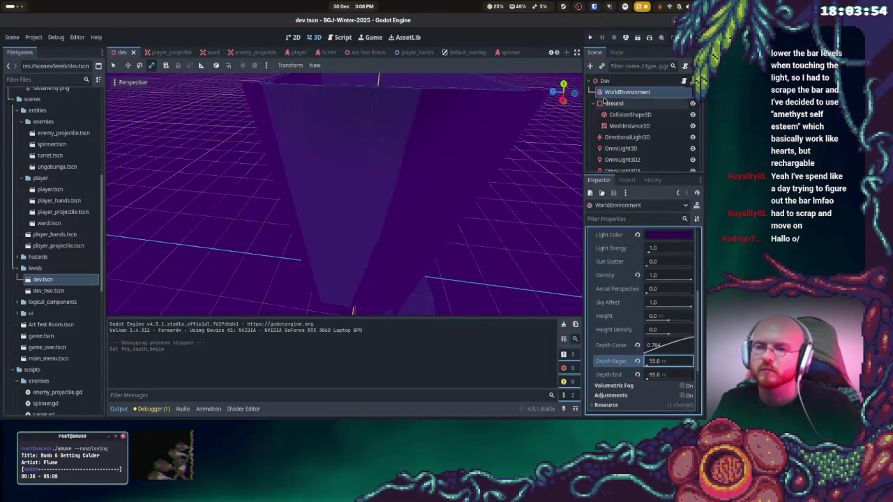
pyautogui.click(591, 37)
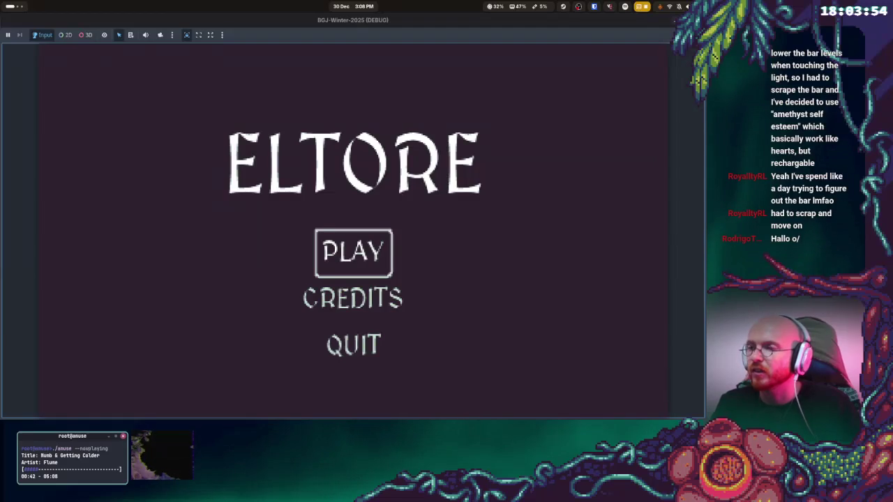
pyautogui.press('Return')
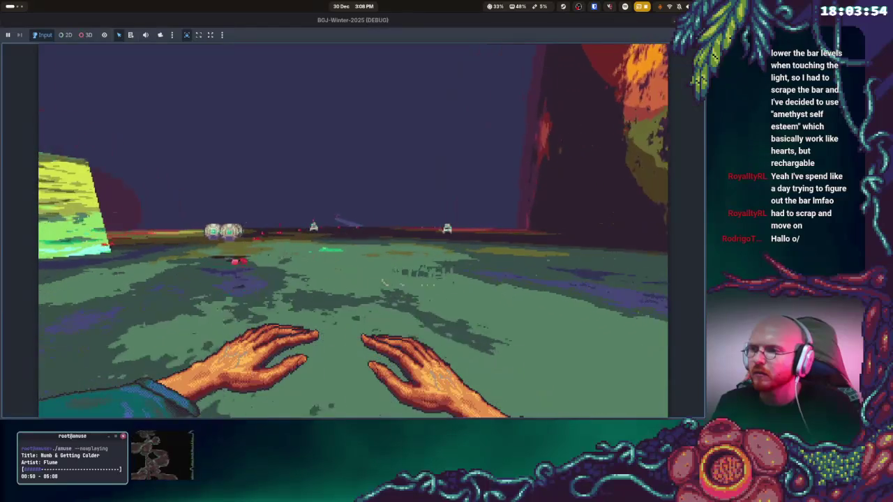
pyautogui.press('F8')
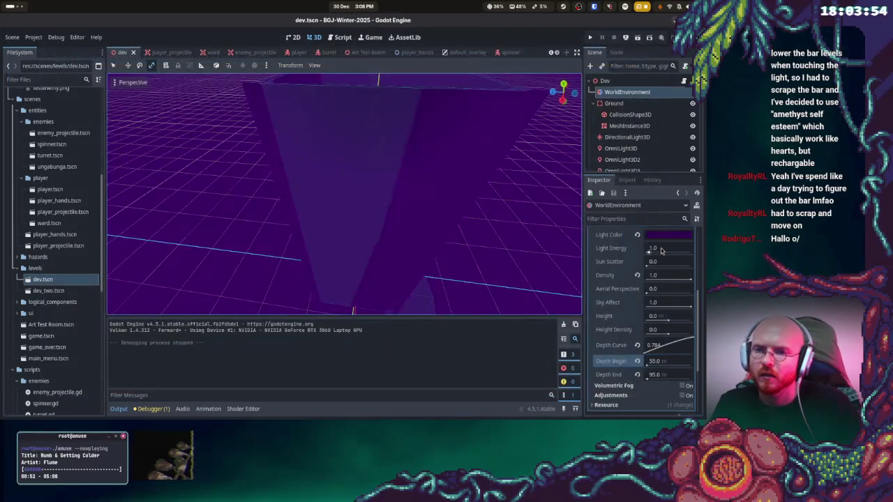
# Set fog light energy to 0.75, darken the fog light colour, and playtest the dimmer fog
pyautogui.click(669, 248)
pyautogui.write('0.75')
pyautogui.press('Return')
pyautogui.click(660, 235)
pyautogui.moveTo(699, 106); pyautogui.dragTo(697, 113)
pyautogui.click(565, 243)
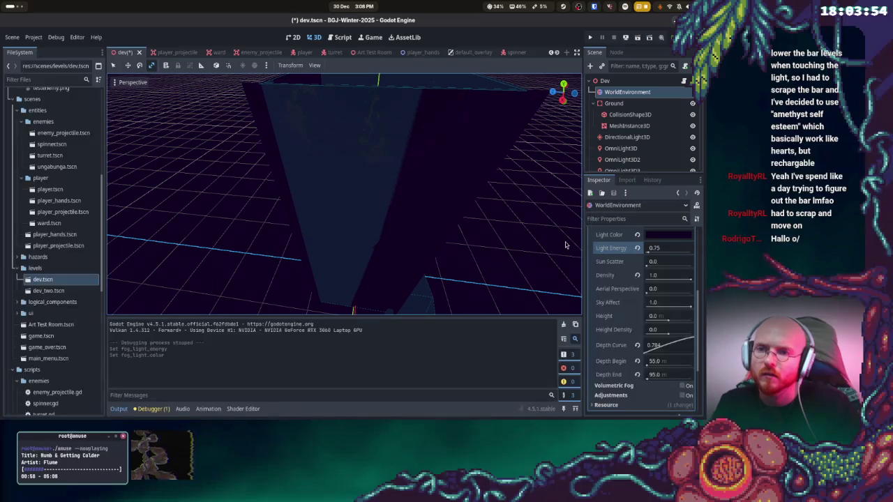
pyautogui.click(590, 37)
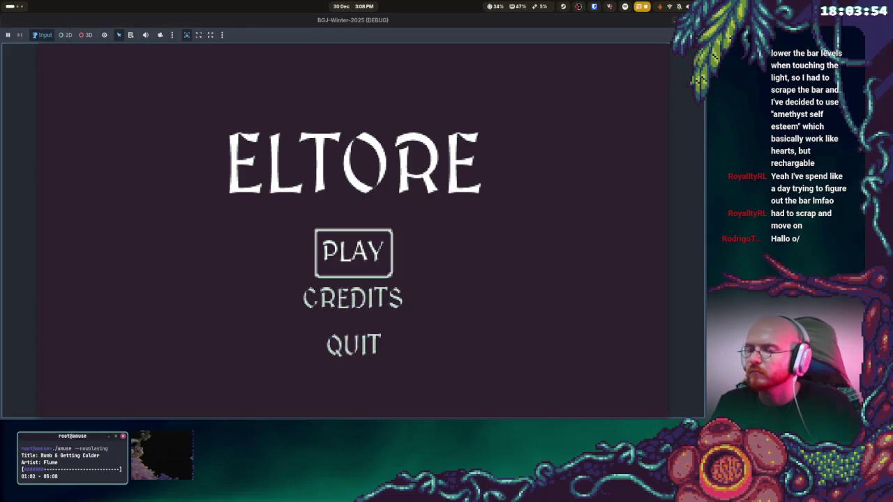
pyautogui.press('Return')
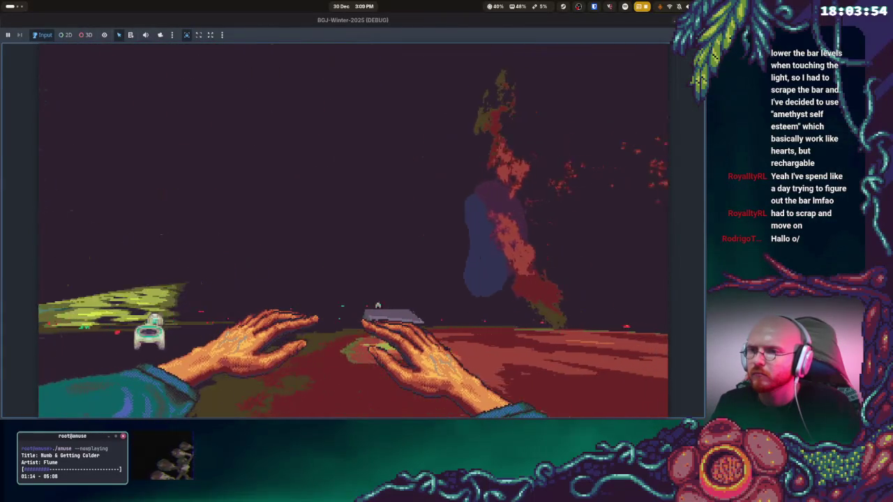
pyautogui.press('F8')
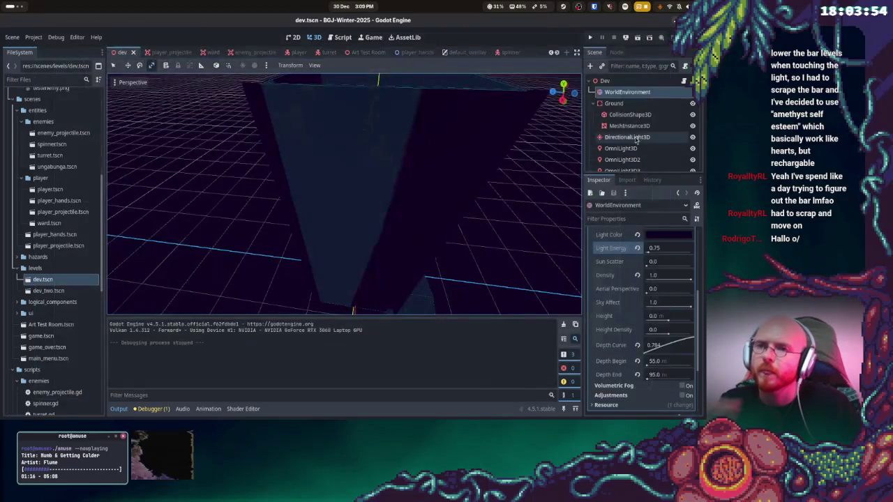
# Set the wall mesh's Albedo NoiseTexture frequency to 0.05
pyautogui.scroll(-1, 626, 118)
pyautogui.scroll(-5, 628, 122)
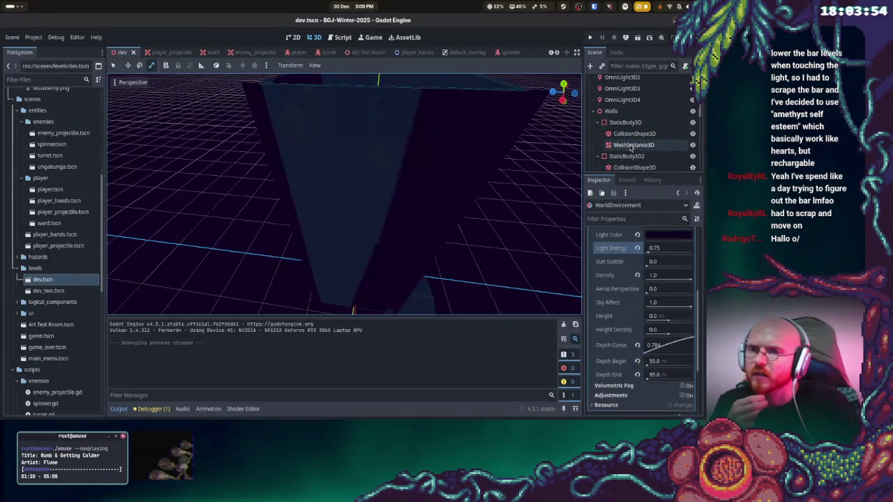
pyautogui.click(633, 144)
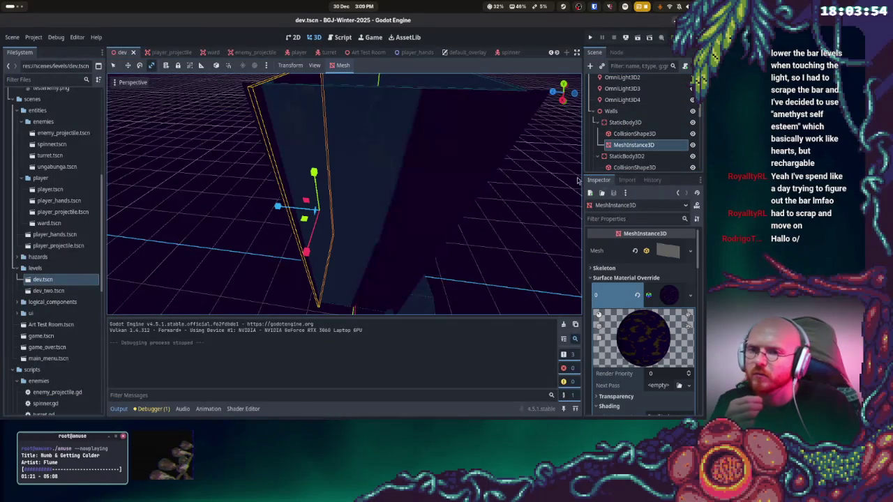
pyautogui.click(670, 251)
pyautogui.scroll(-4, 668, 332)
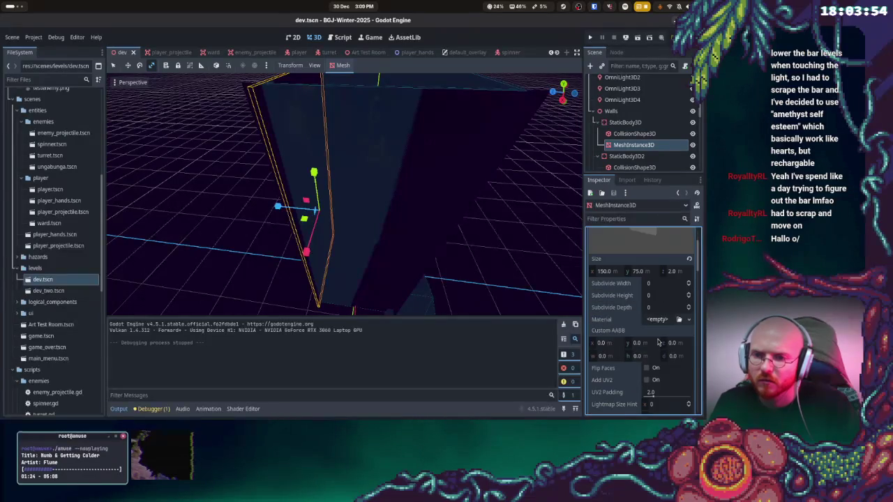
pyautogui.scroll(-10, 682, 360)
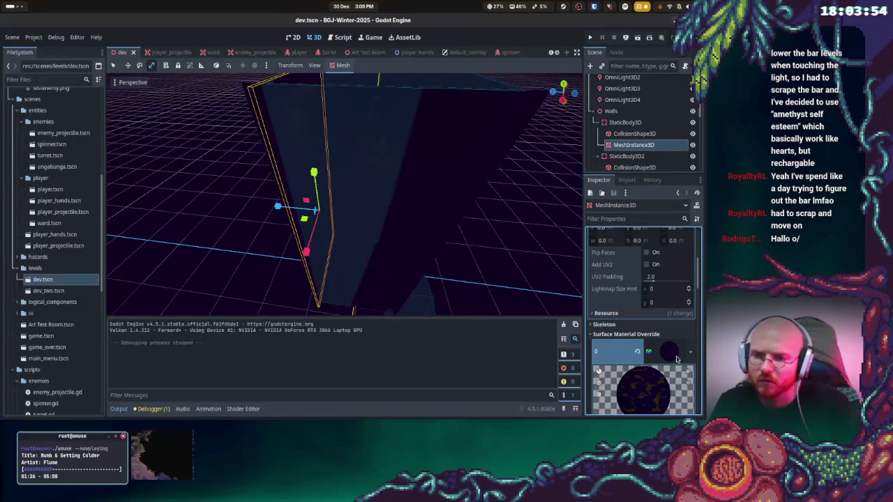
pyautogui.scroll(-6, 680, 355)
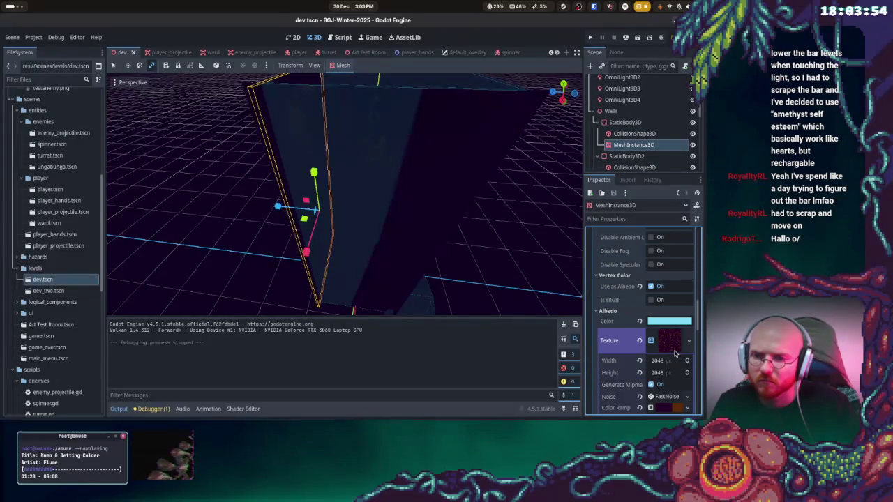
pyautogui.scroll(-2, 657, 301)
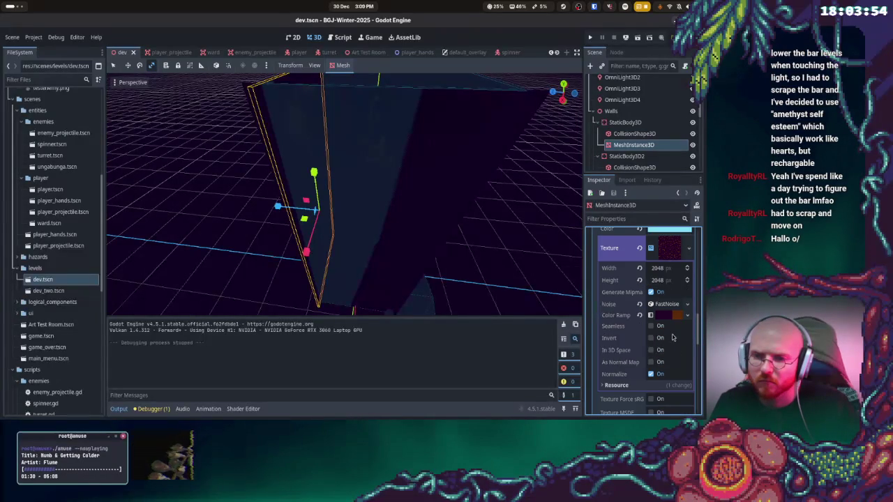
pyautogui.scroll(2, 666, 319)
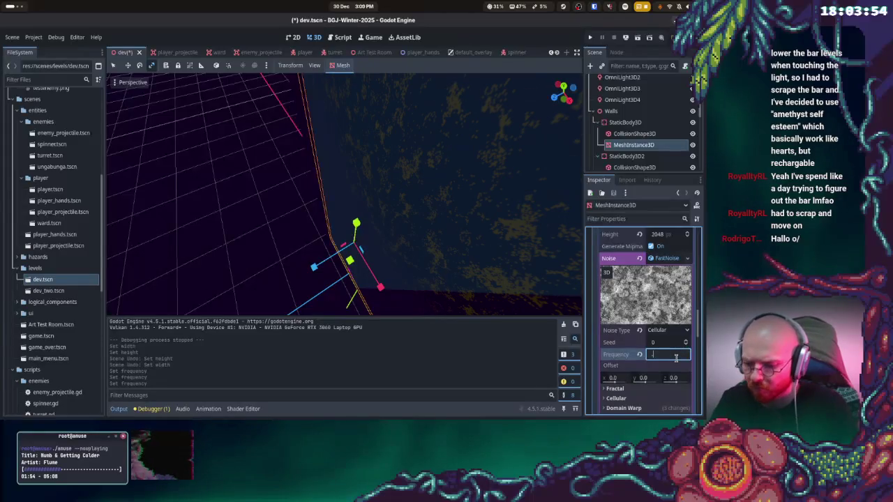
pyautogui.press('Return')
pyautogui.scroll(-5, 504, 148)
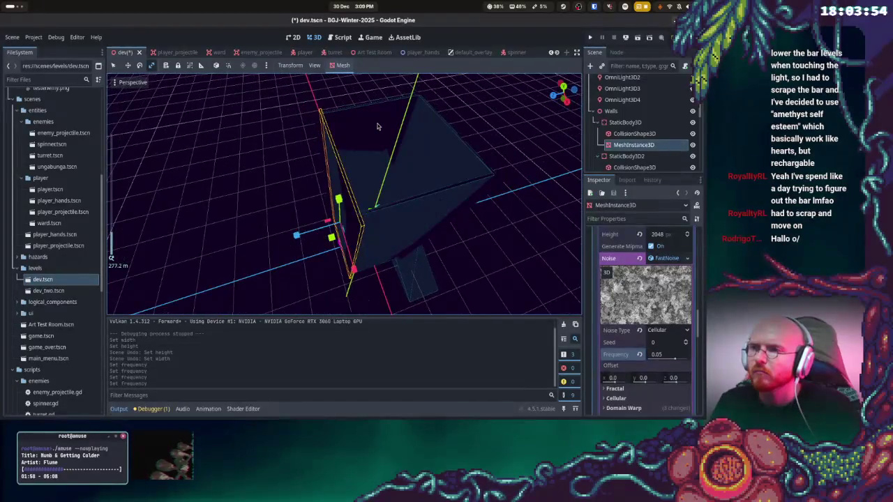
pyautogui.click(379, 127)
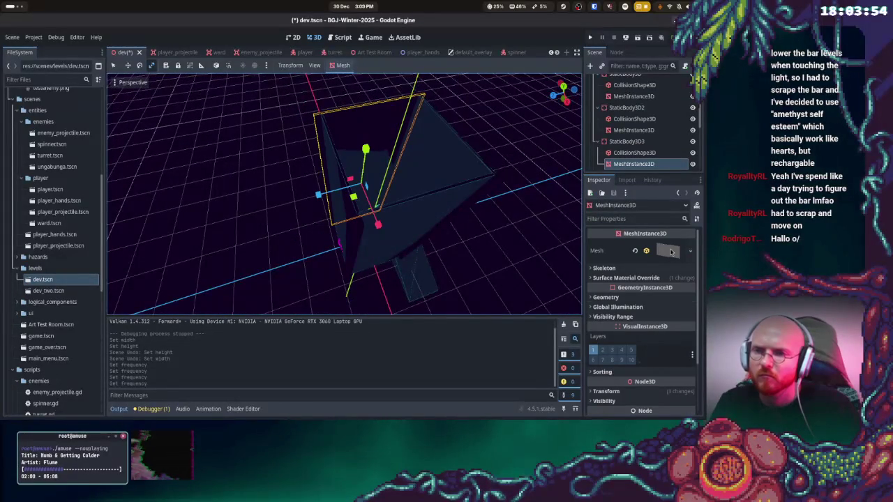
# Playtest the level from the title menu to check the walls, then stop the game
pyautogui.click(591, 38)
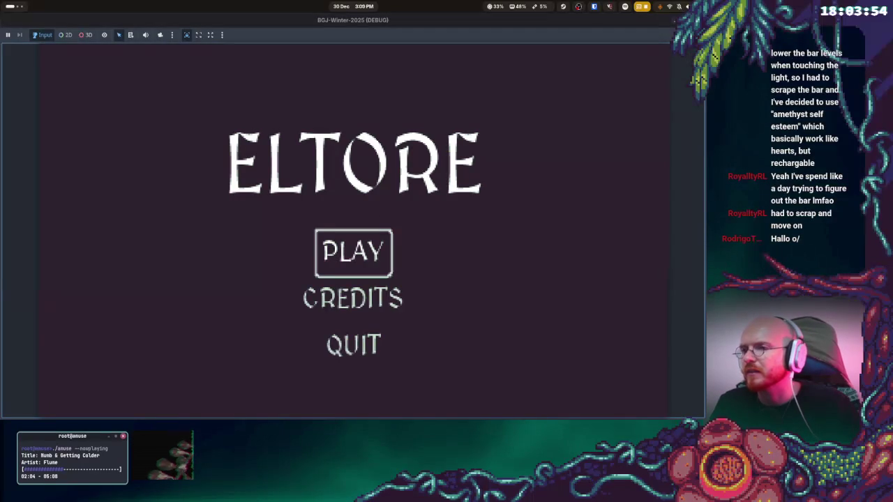
pyautogui.press('Return')
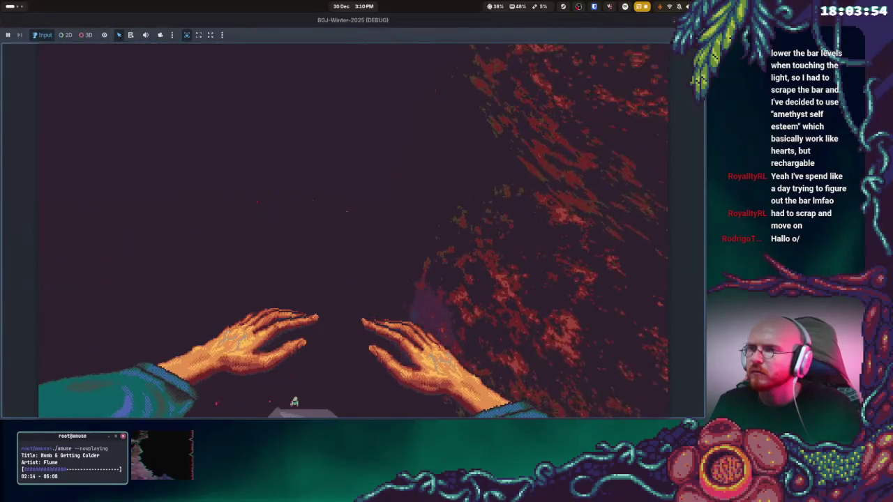
pyautogui.press('F8')
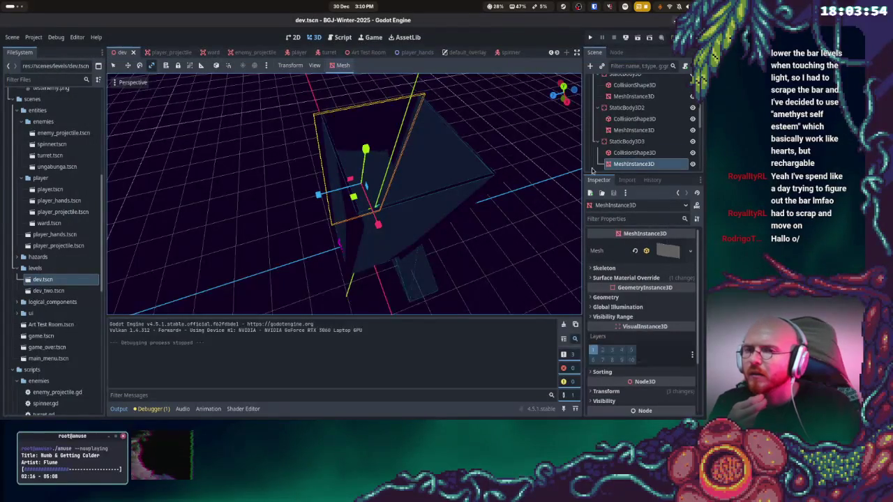
# Set the WorldEnvironment fog light colour to green 0a5639
pyautogui.scroll(10, 630, 105)
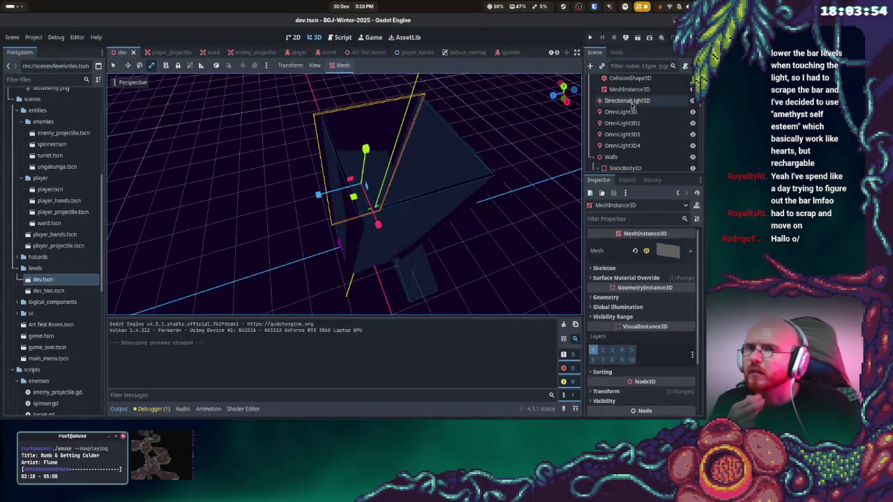
pyautogui.click(628, 92)
pyautogui.scroll(-10, 663, 293)
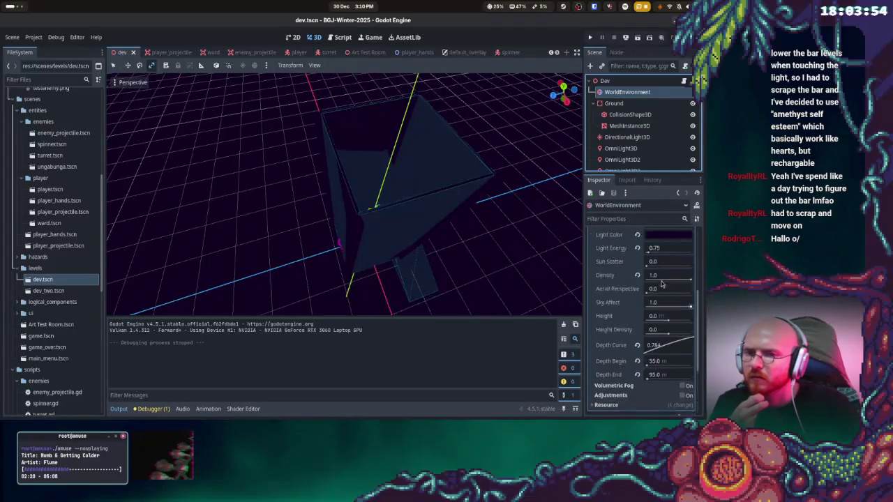
pyautogui.click(665, 281)
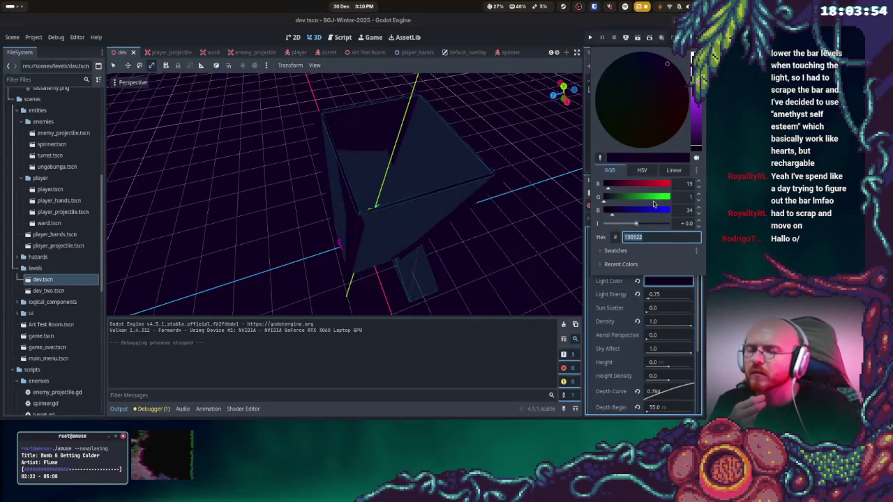
pyautogui.click(653, 199)
pyautogui.moveTo(696, 98)
pyautogui.mouseDown()
pyautogui.moveTo(700, 127)
pyautogui.moveTo(700, 116)
pyautogui.mouseUp()
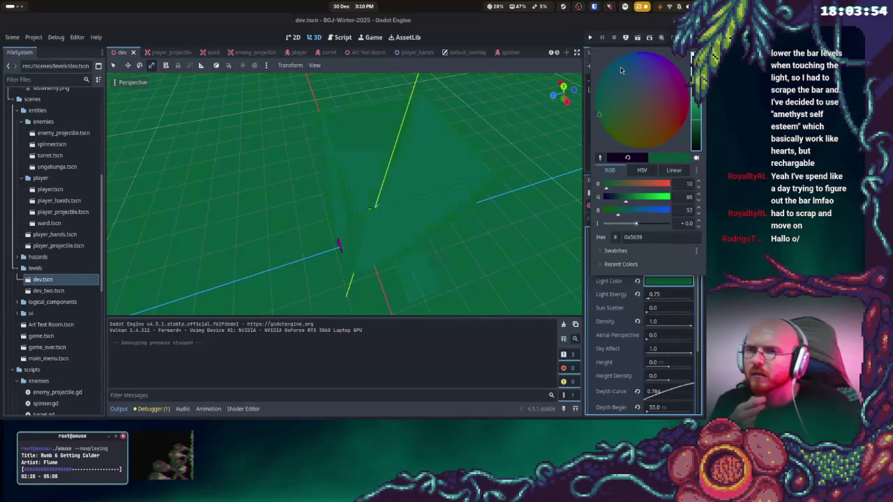
pyautogui.click(465, 196)
# Run the game past the title menu to view the green fog, then stop it
pyautogui.click(591, 37)
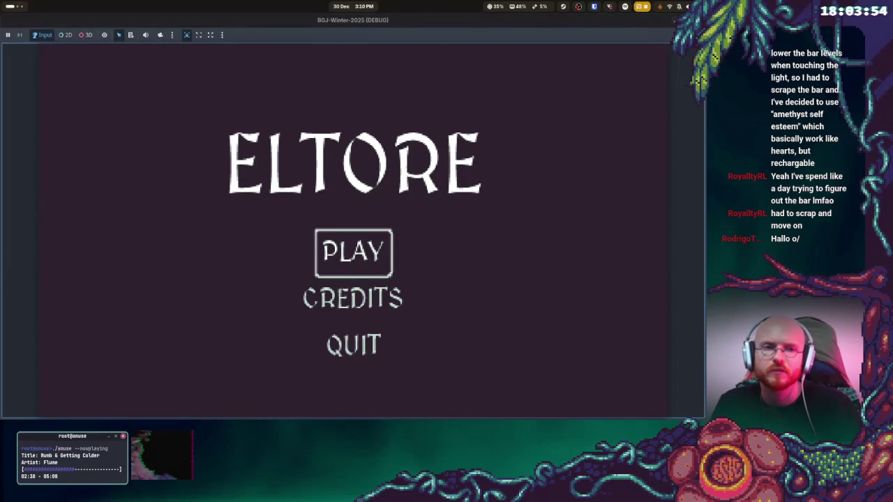
pyautogui.click(354, 253)
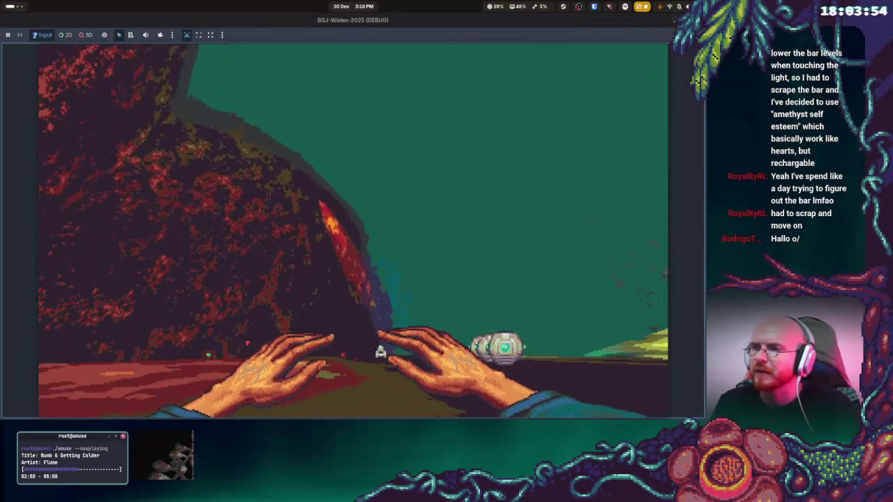
pyautogui.press('F8')
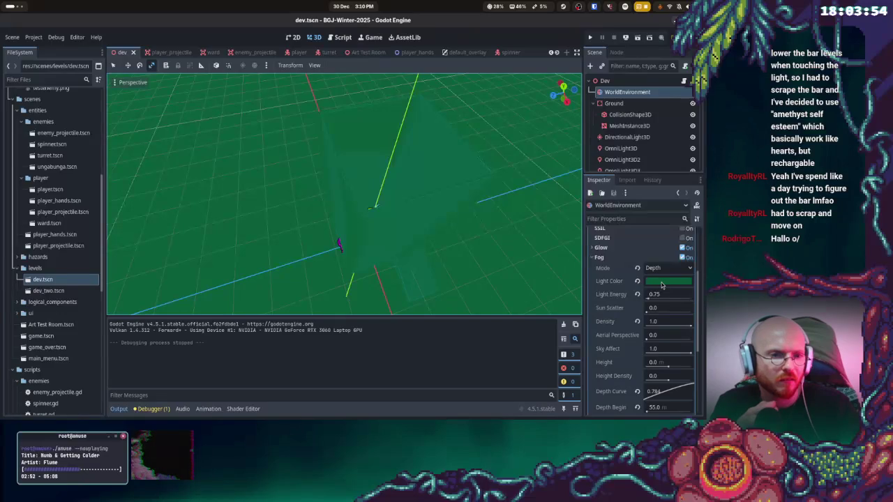
# Paste a new hex value as the fog light colour and apply it
pyautogui.click(663, 285)
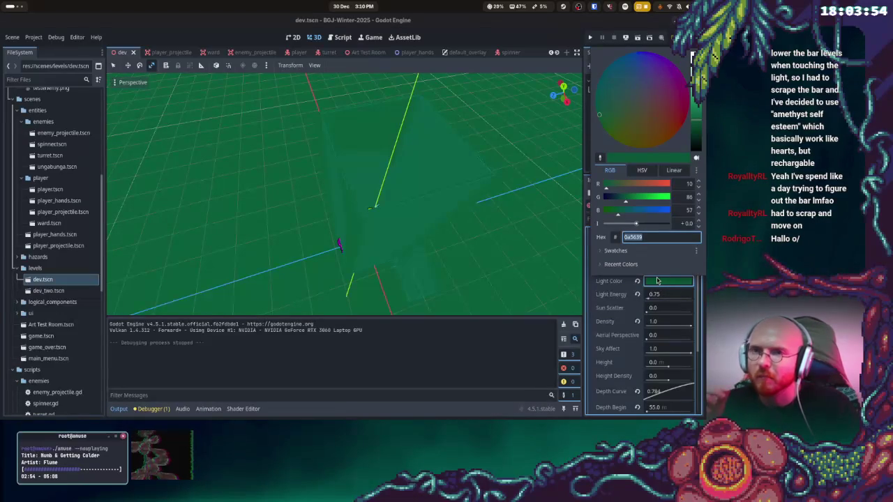
pyautogui.write('74077e')
pyautogui.press('Return')
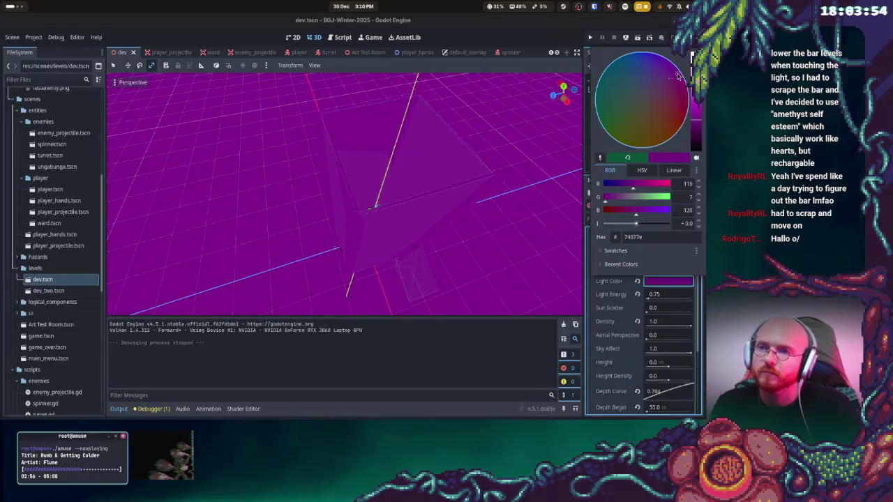
pyautogui.click(519, 354)
# Playtest the level from the main menu to check the fog, then stop the game
pyautogui.scroll(-1, 648, 382)
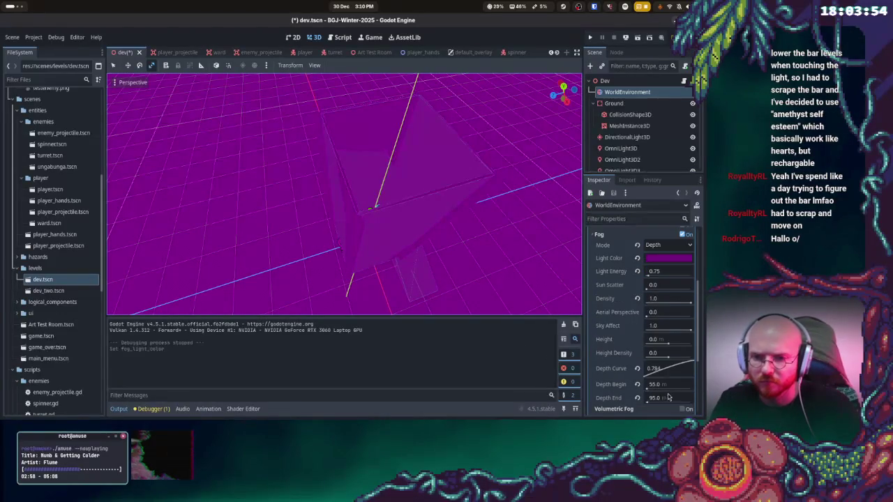
pyautogui.press('F5')
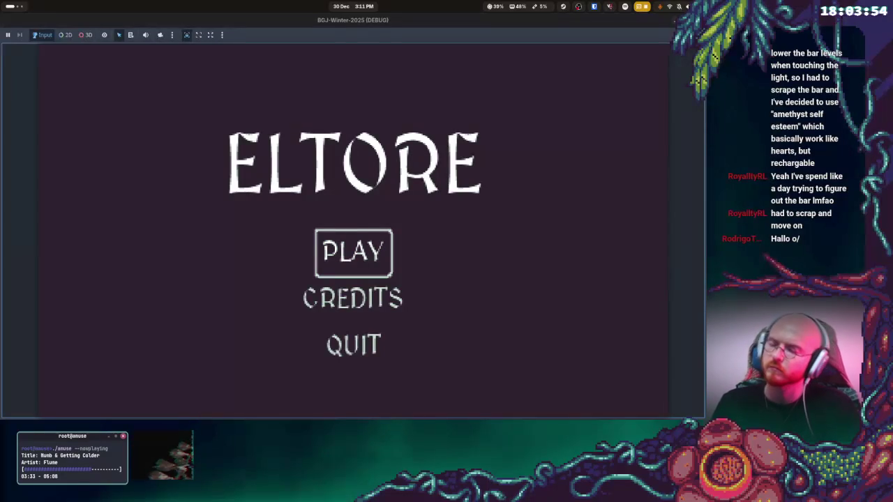
pyautogui.click(353, 252)
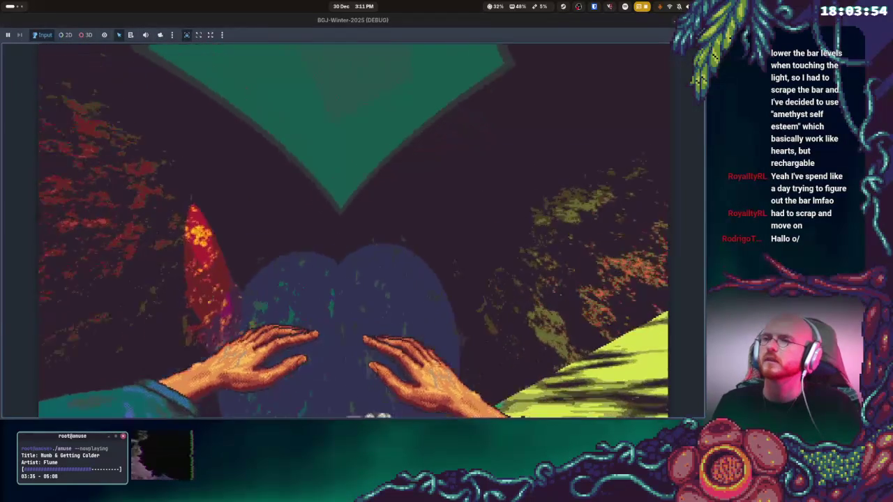
pyautogui.press('F8')
pyautogui.scroll(-1, 637, 347)
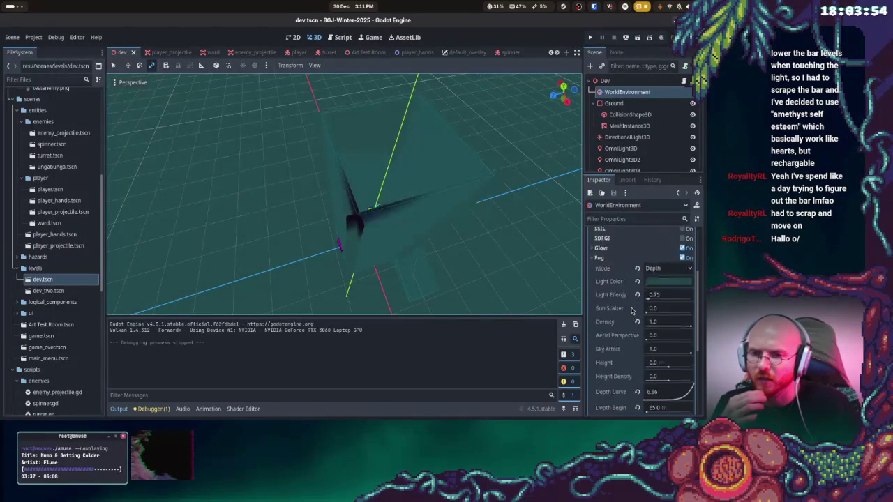
# Set fog Depth Begin to 0, lower the depth curve, and playtest
pyautogui.click(663, 364)
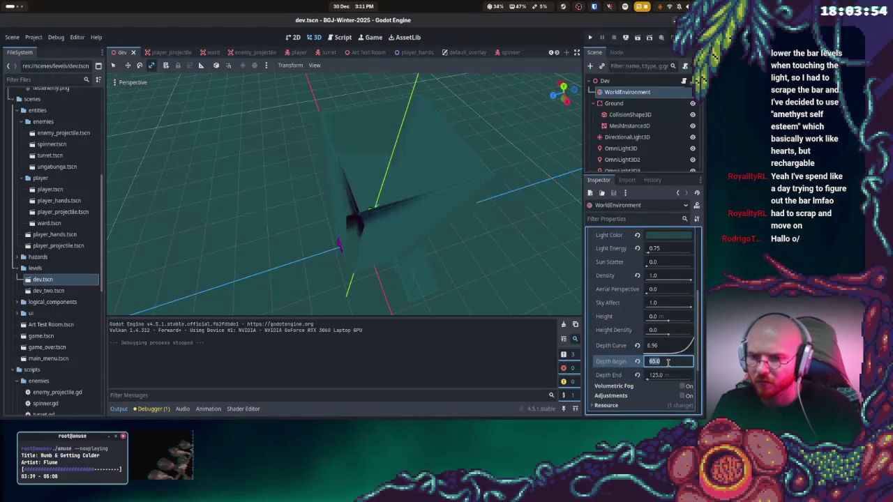
pyautogui.moveTo(686, 351); pyautogui.dragTo(683, 354)
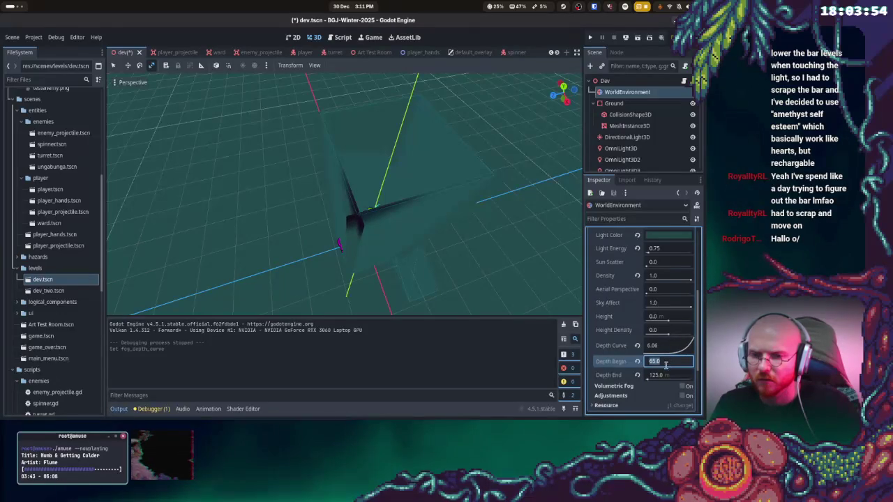
pyautogui.moveTo(676, 361); pyautogui.dragTo(635, 360)
pyautogui.write('0')
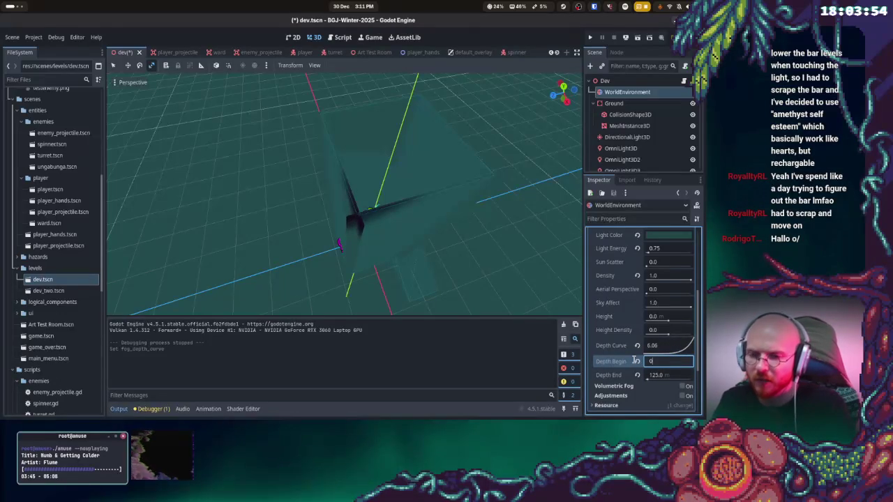
pyautogui.press('Tab')
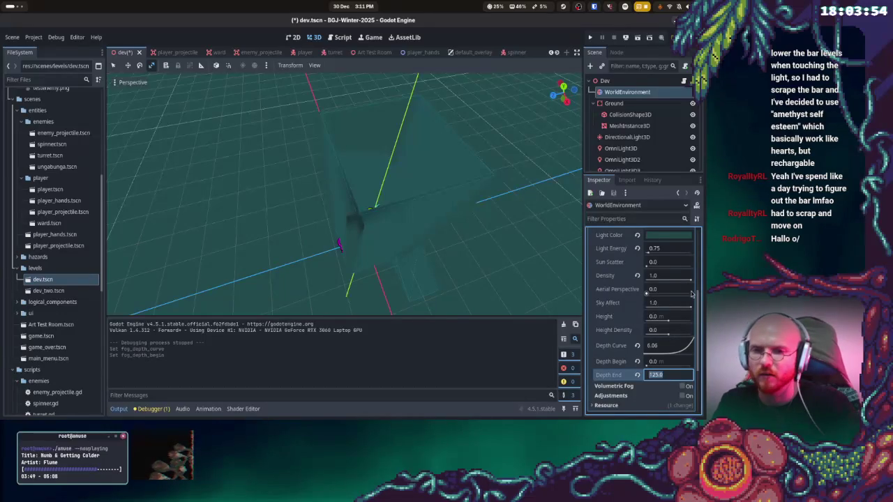
pyautogui.click(590, 37)
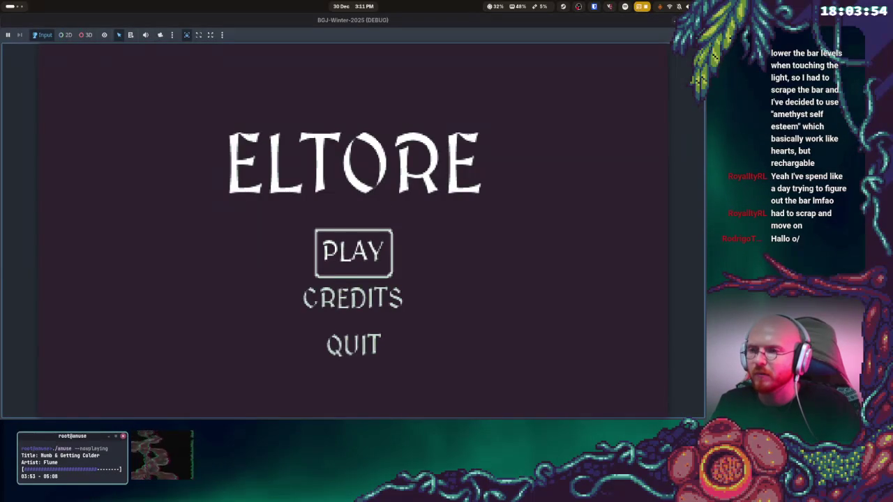
pyautogui.press('Return')
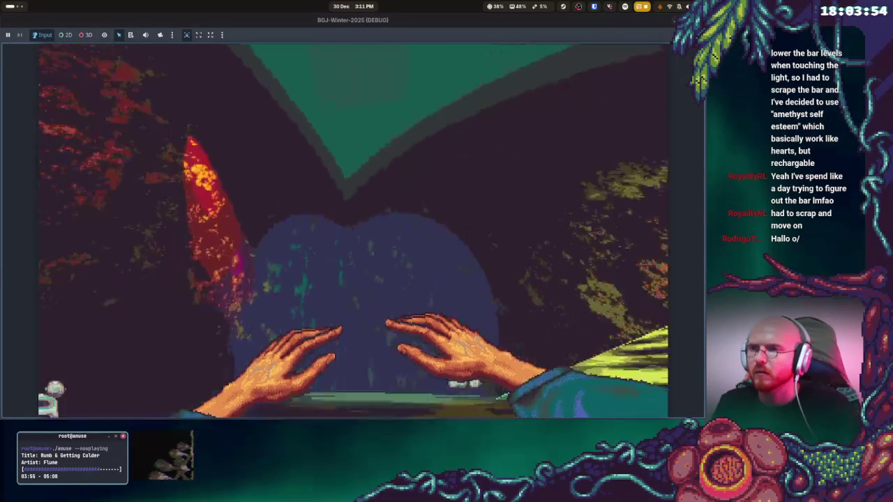
pyautogui.press('Escape')
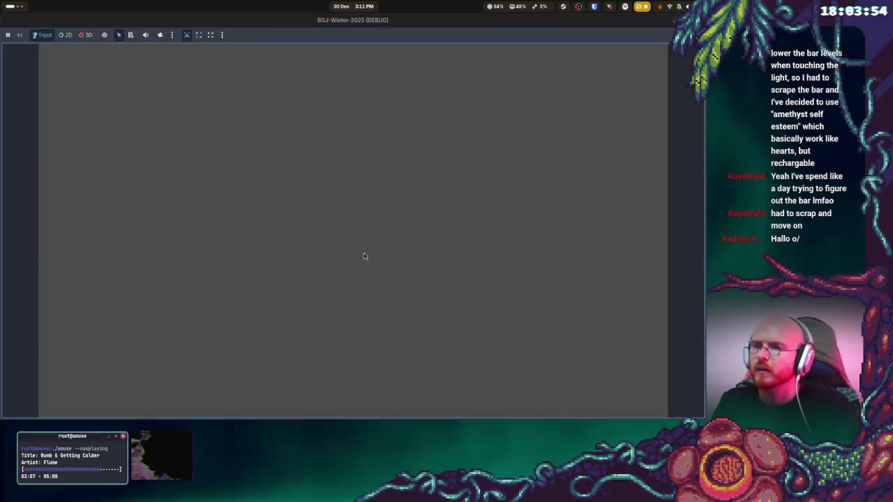
# Flatten the depth curve to 2.00 and set Depth End to 100 m, playtesting each change
pyautogui.moveTo(683, 353); pyautogui.dragTo(674, 353)
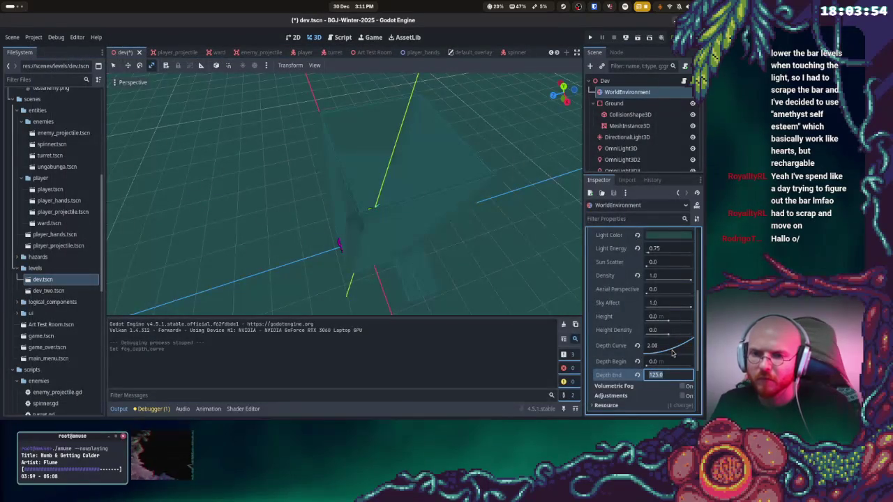
pyautogui.click(593, 39)
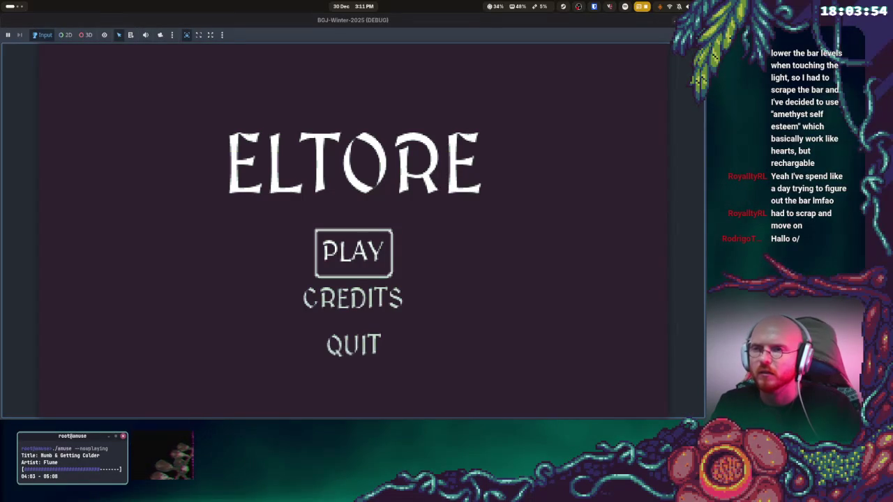
pyautogui.press('Return')
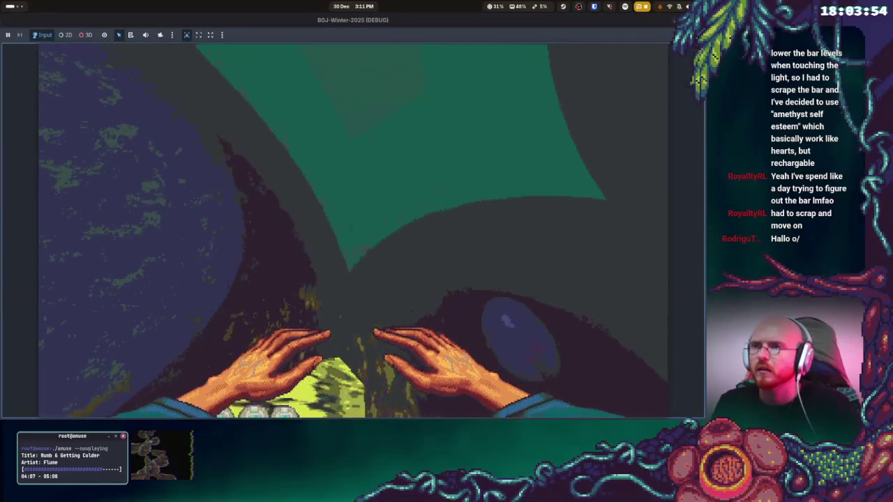
pyautogui.press('Escape')
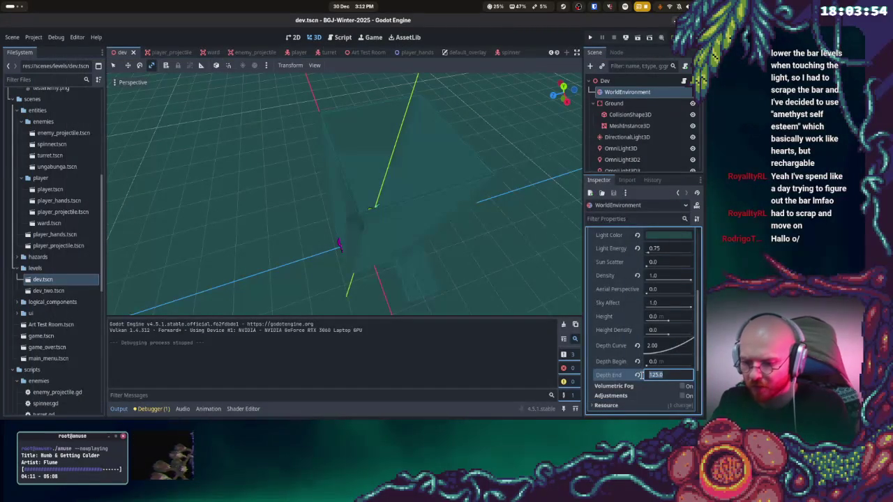
pyautogui.press('Return')
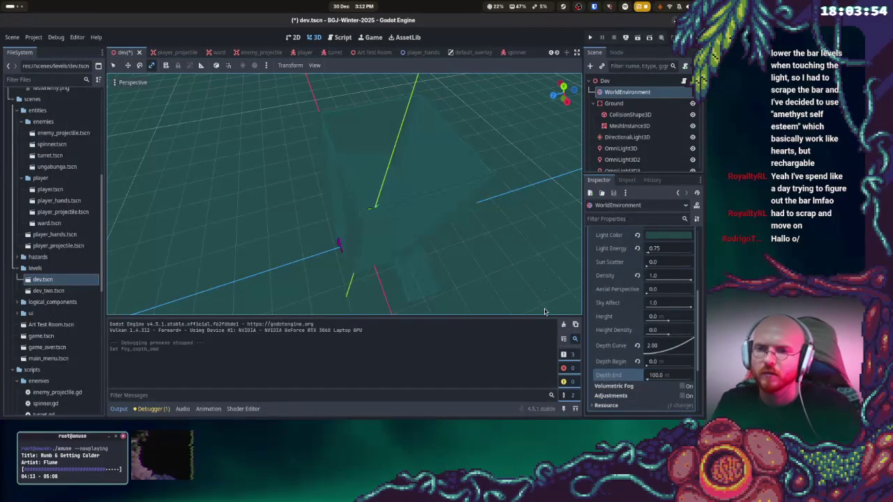
pyautogui.click(590, 38)
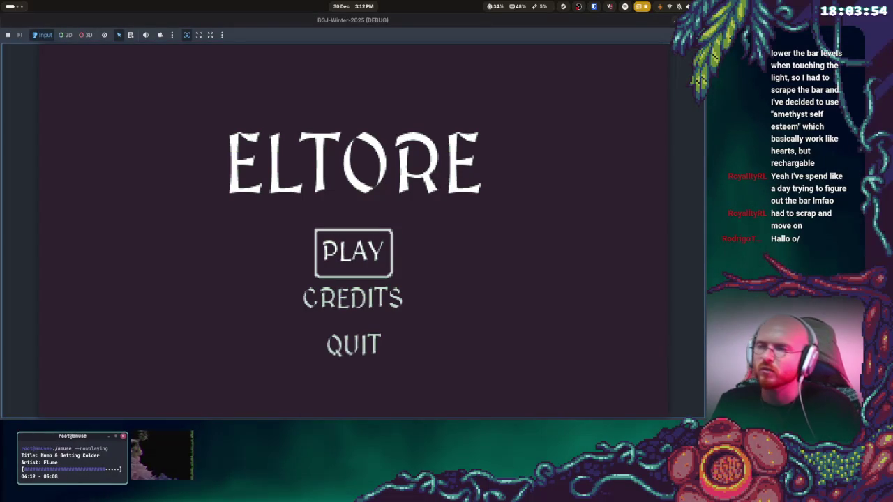
pyautogui.press('Return')
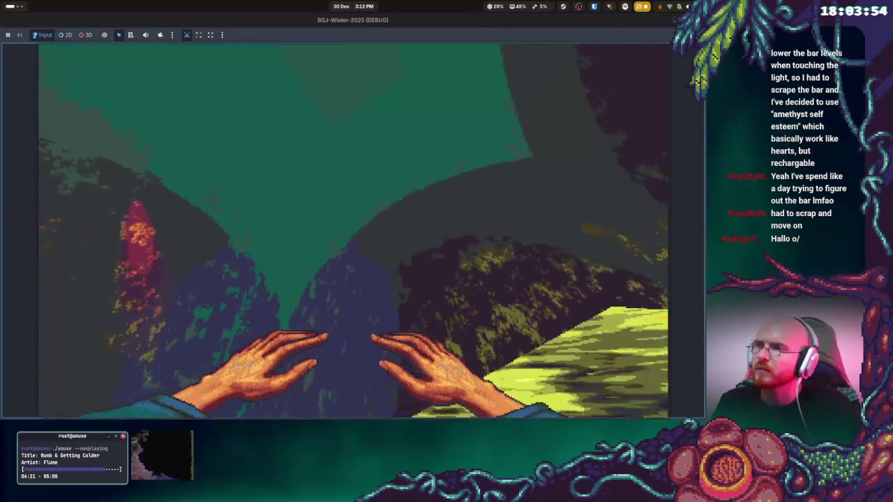
pyautogui.press('F8')
# Try a closer fog Depth End of 50 m in a test run
pyautogui.click(660, 375)
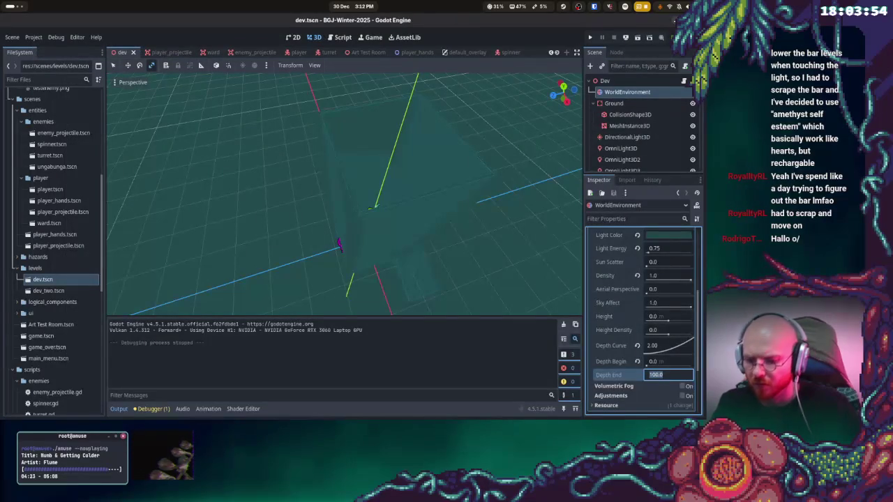
pyautogui.write('50')
pyautogui.press('Return')
pyautogui.click(590, 38)
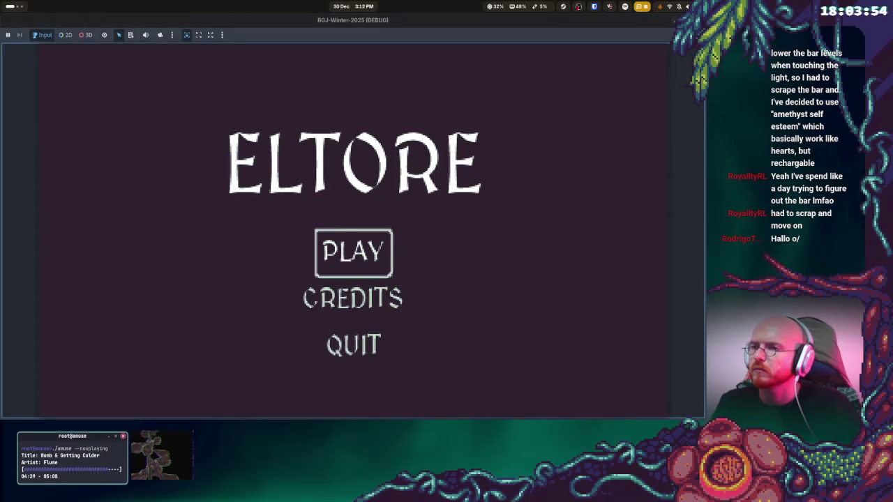
pyautogui.press('Return')
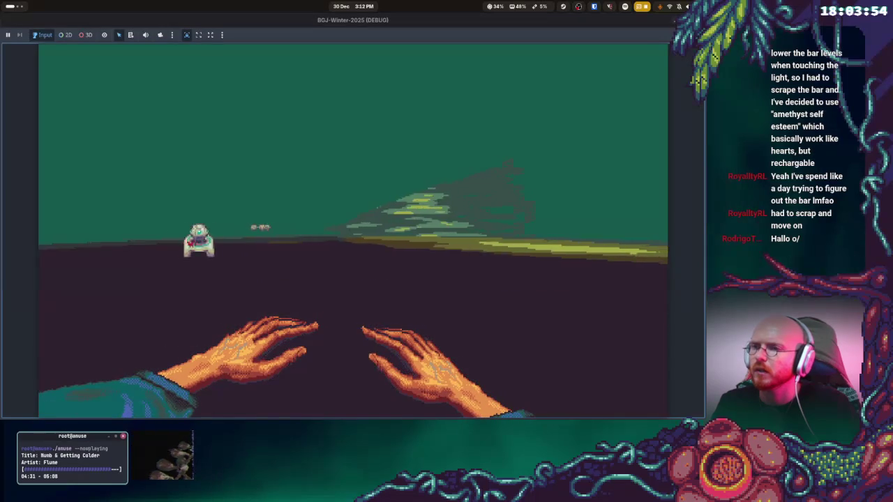
pyautogui.press('F8')
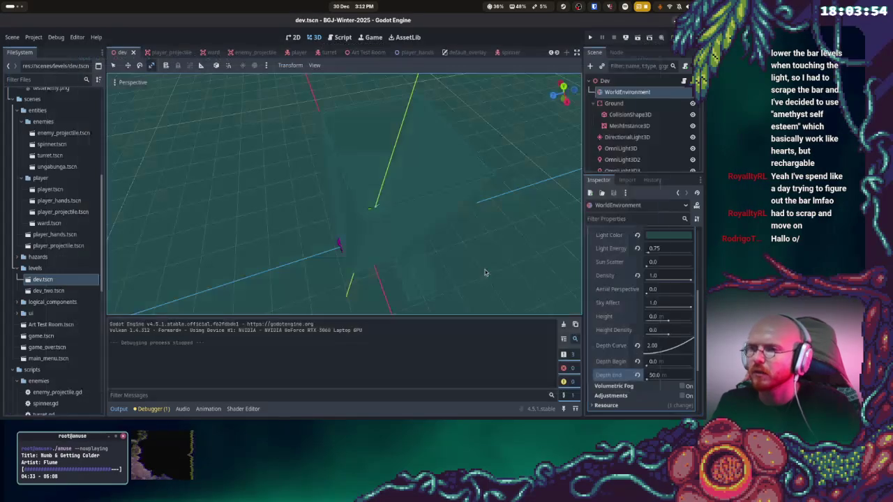
# Set fog Depth End to 150 m, steepen the depth curve to about 0.14, and playtest
pyautogui.click(662, 377)
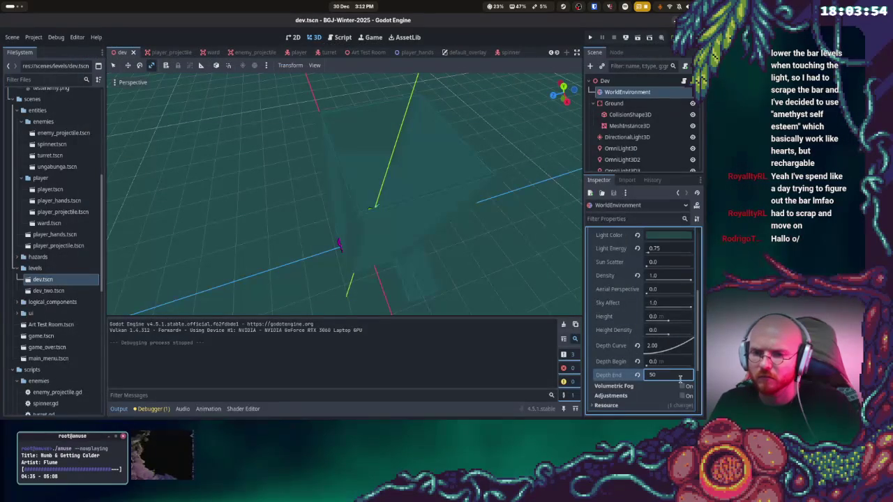
pyautogui.write('150')
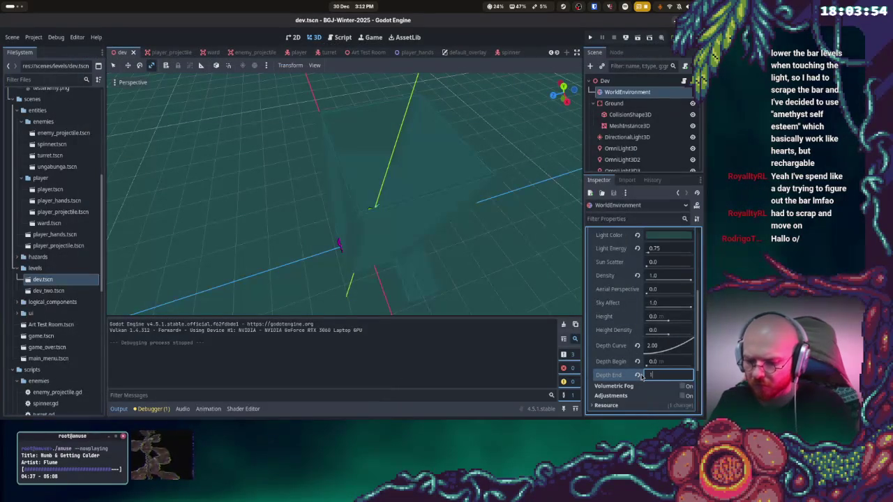
pyautogui.press('Return')
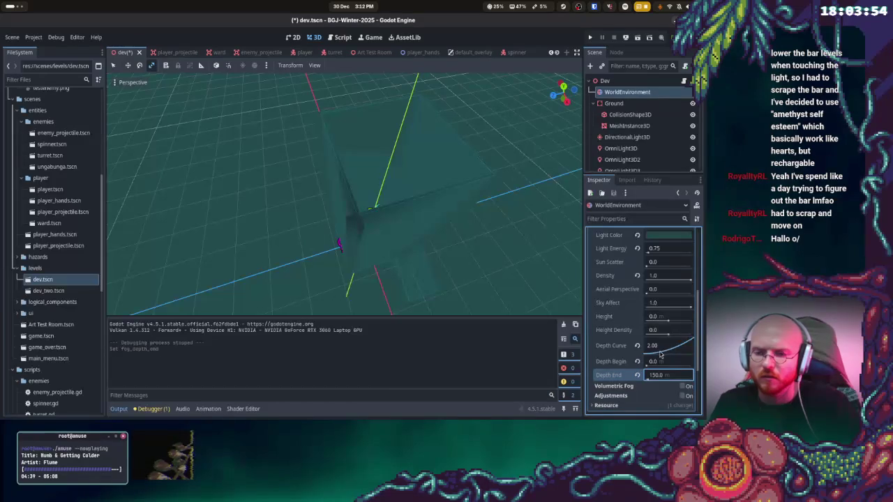
pyautogui.doubleClick(692, 345)
pyautogui.press('Return')
pyautogui.moveTo(666, 347); pyautogui.dragTo(656, 339)
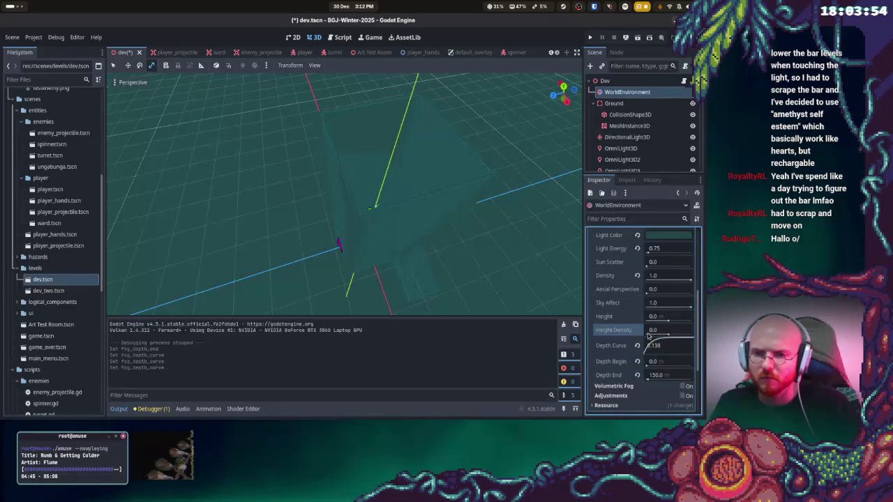
pyautogui.click(590, 37)
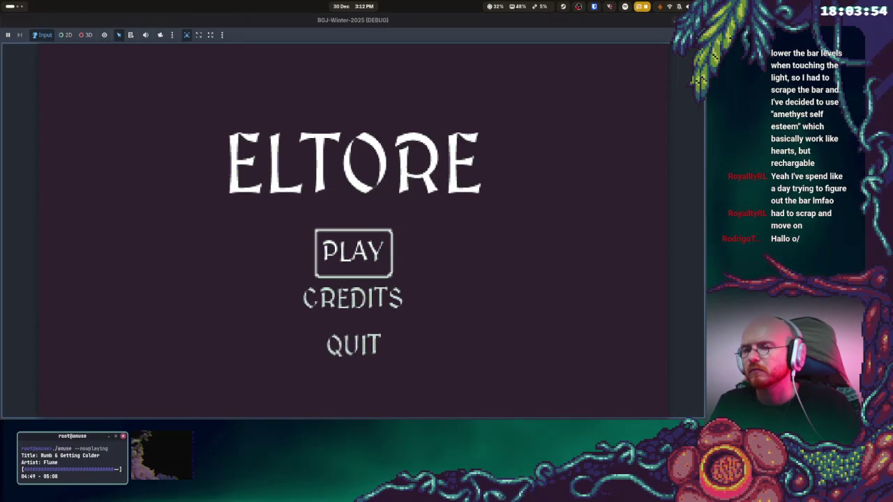
pyautogui.press('Return')
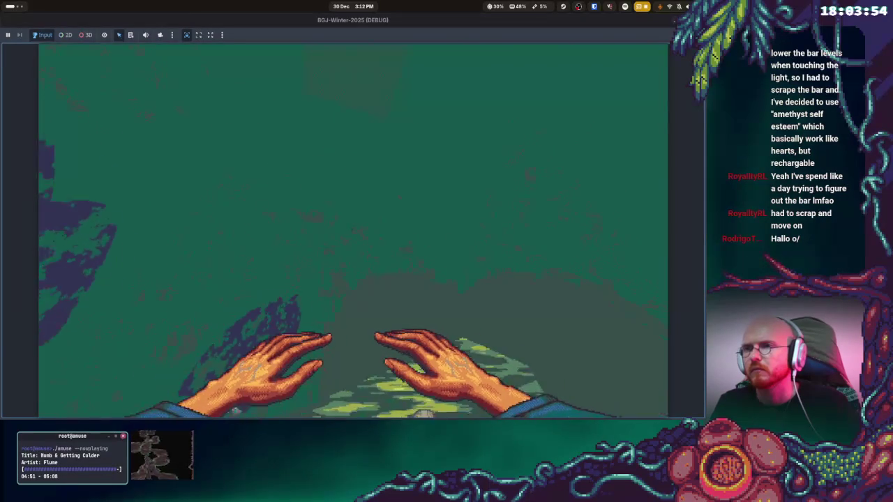
pyautogui.press('F8')
# Readjust the fog depth curve, add aerial perspective, and playtest the level
pyautogui.moveTo(653, 353); pyautogui.dragTo(665, 346)
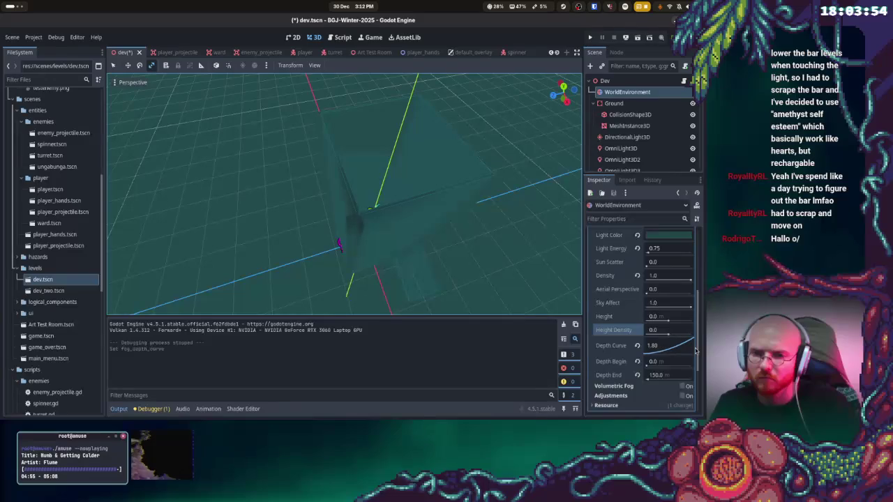
pyautogui.moveTo(660, 345); pyautogui.dragTo(699, 343)
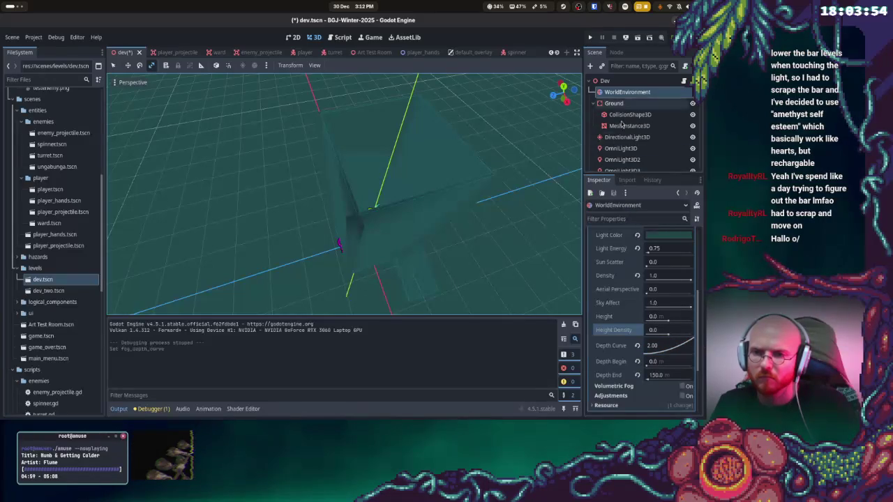
pyautogui.moveTo(651, 290); pyautogui.dragTo(670, 290)
pyautogui.click(591, 37)
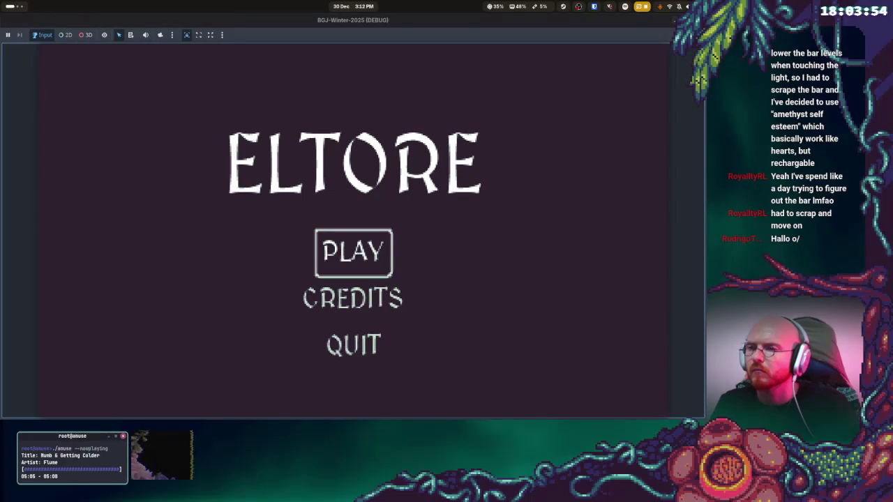
pyautogui.press('Return')
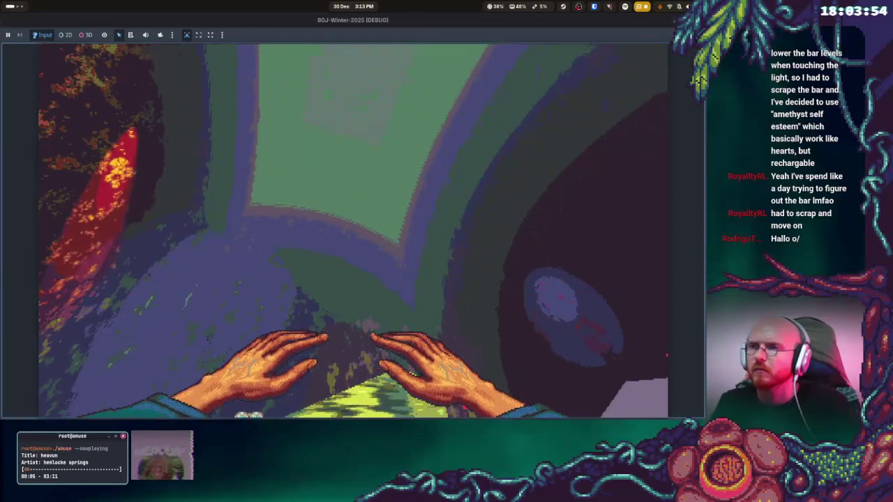
pyautogui.press('Escape')
# Playtest a stronger aerial perspective of 1.0, then a weaker 0.33
pyautogui.moveTo(677, 300); pyautogui.dragTo(683, 296)
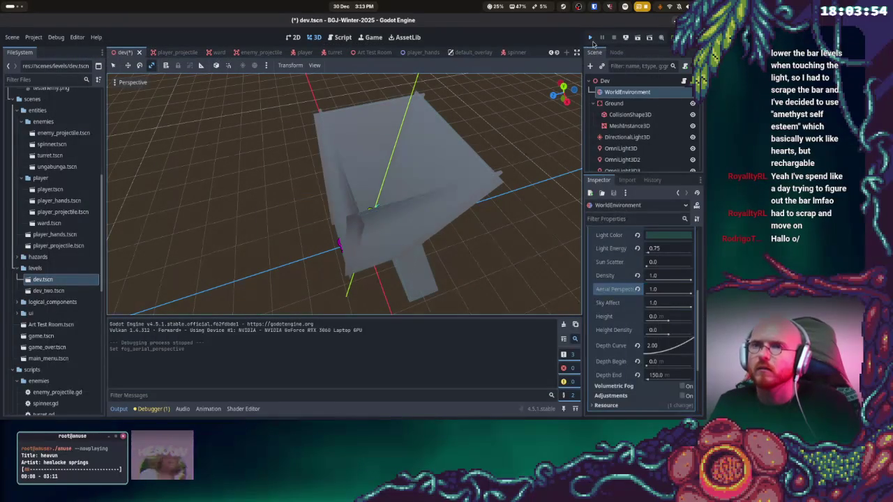
pyautogui.click(590, 38)
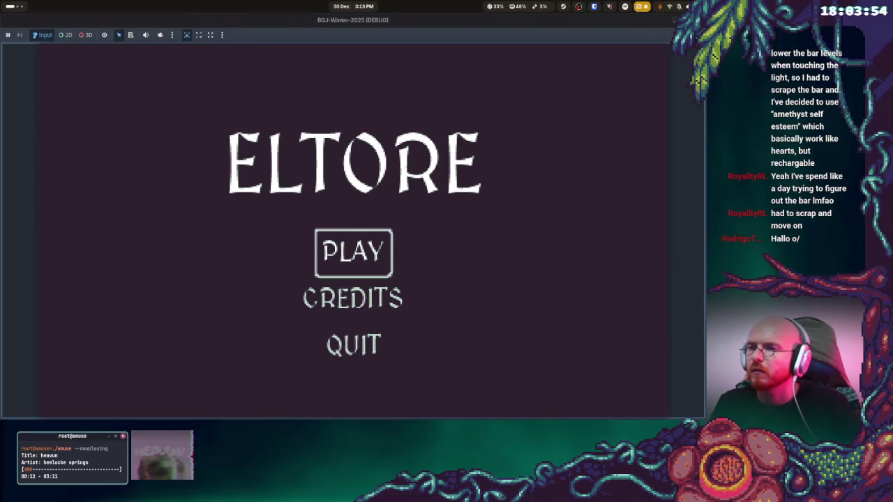
pyautogui.press('Return')
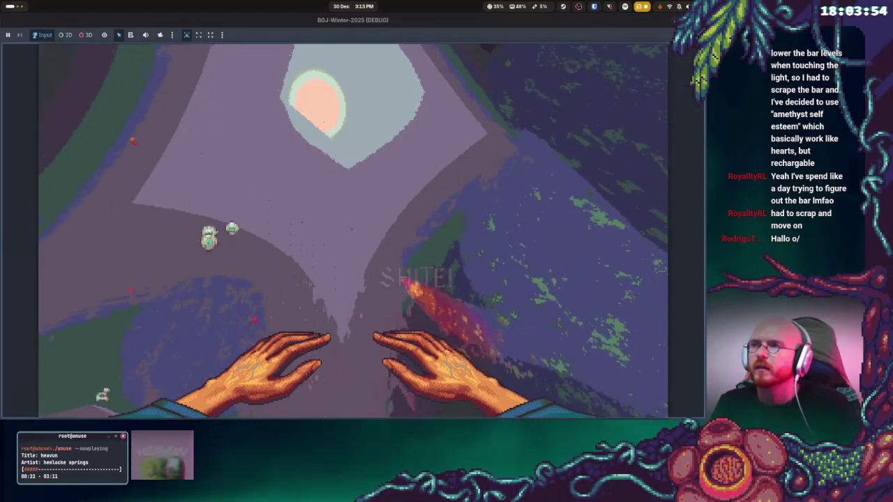
pyautogui.press('F8')
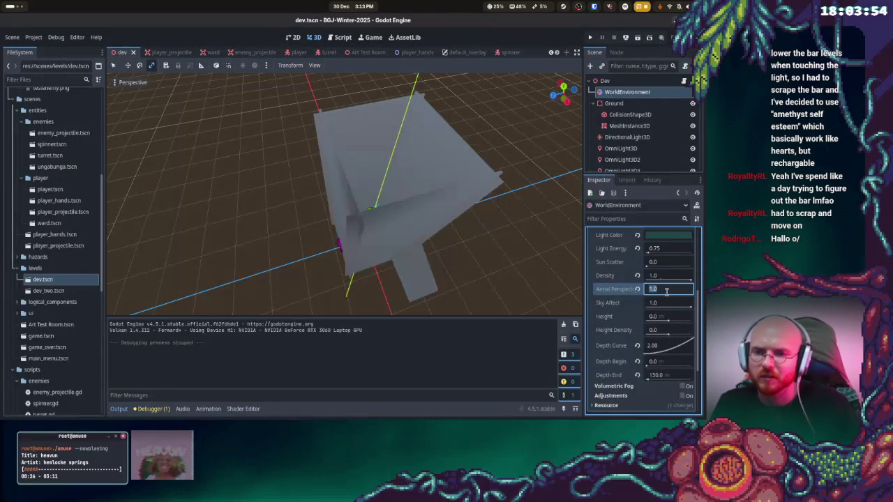
pyautogui.write('0.33')
pyautogui.press('Return')
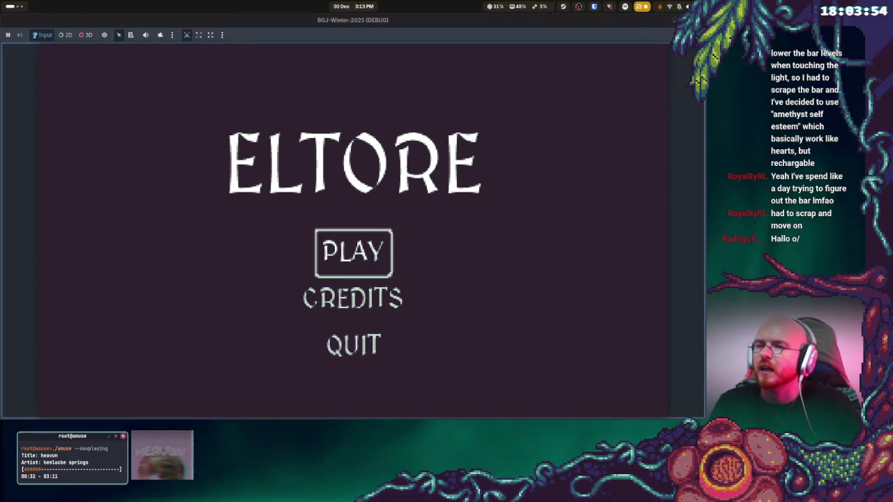
pyautogui.press('Return')
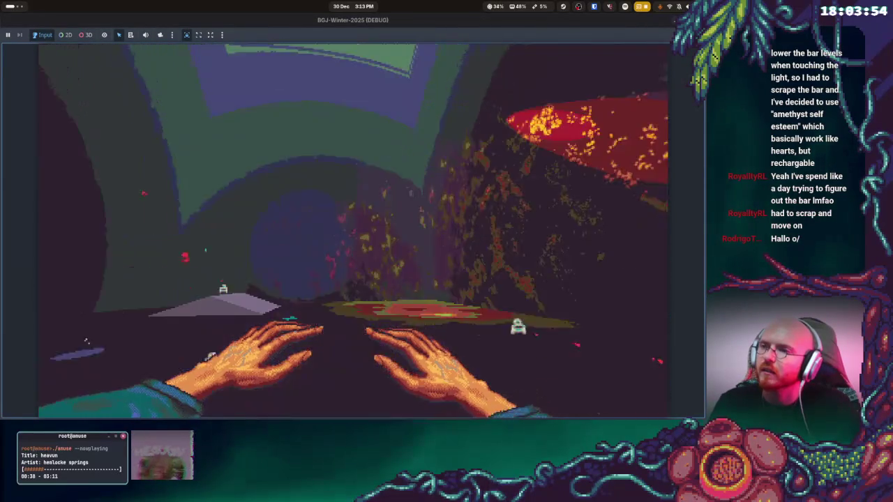
pyautogui.press('F8')
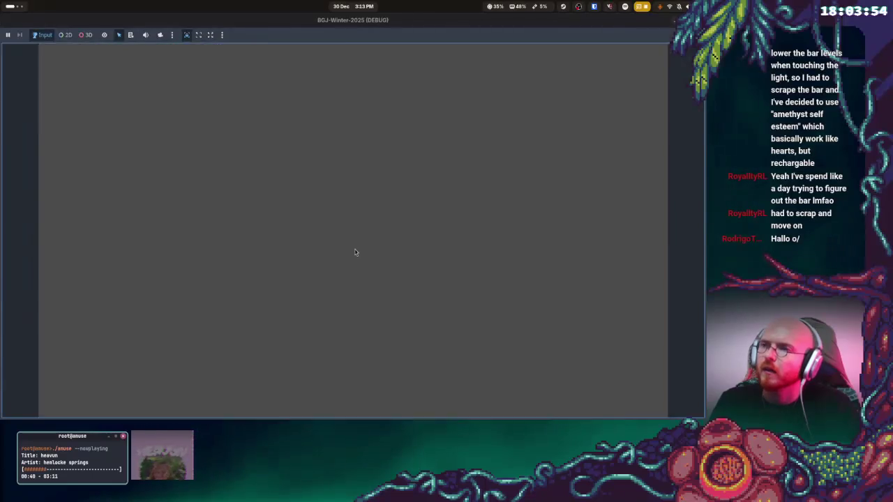
# Set the fog's Aerial Perspective to 0.95
pyautogui.click(673, 294)
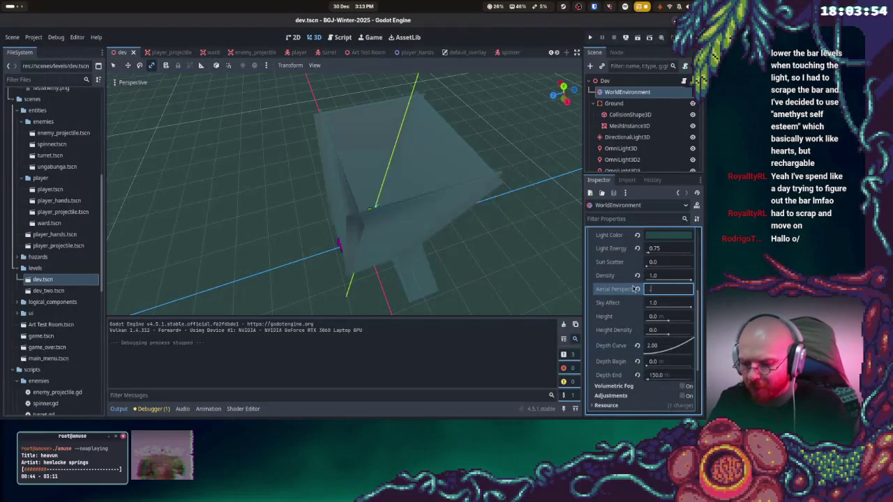
pyautogui.write('0.95')
pyautogui.press('Return')
pyautogui.moveTo(426, 230); pyautogui.dragTo(444, 202)
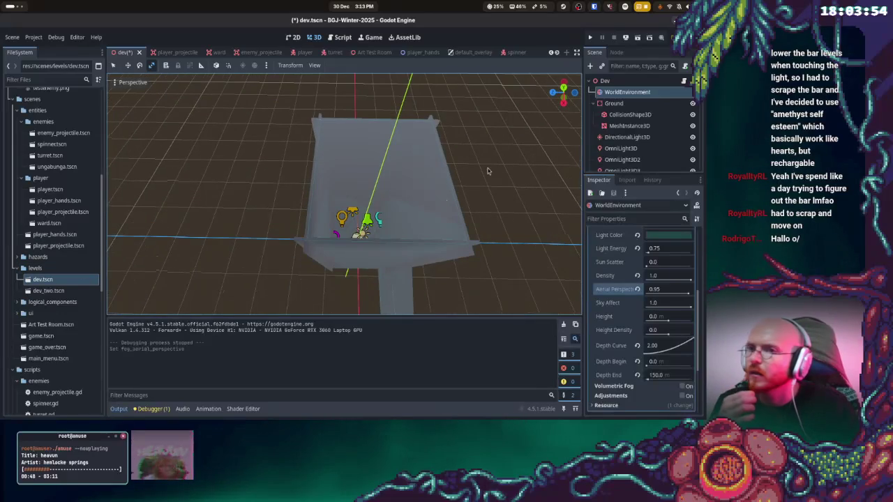
# Inspect the Platforms group's bodies, meshes, collision shapes and ground material
pyautogui.scroll(-5, 642, 132)
pyautogui.scroll(-5, 642, 146)
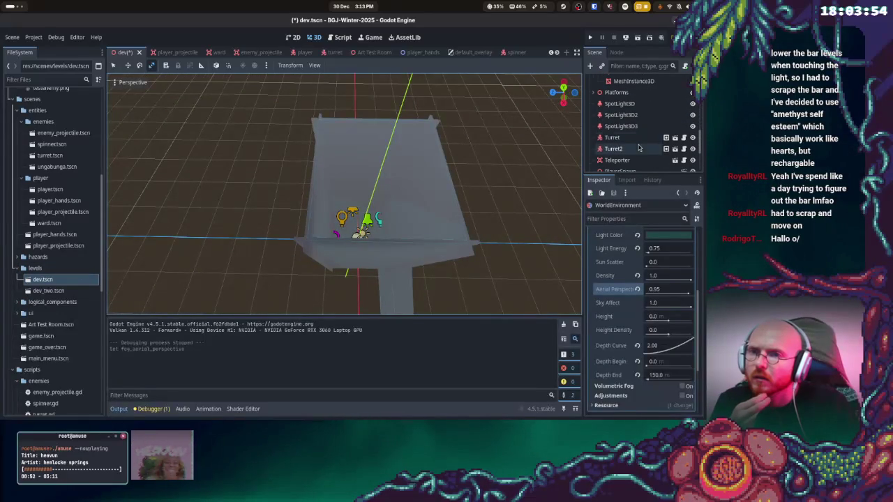
pyautogui.click(595, 94)
pyautogui.click(592, 95)
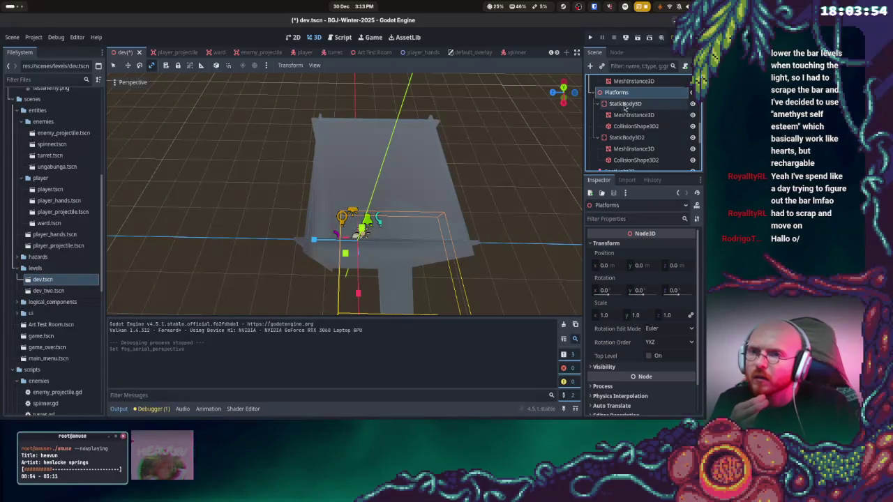
pyautogui.click(626, 104)
pyautogui.click(633, 114)
pyautogui.click(636, 125)
pyautogui.moveTo(544, 168); pyautogui.dragTo(507, 139)
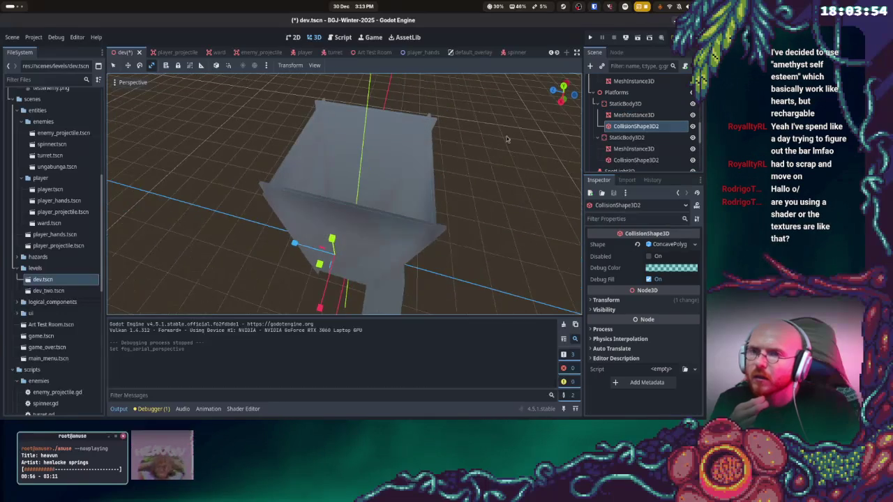
pyautogui.click(626, 138)
pyautogui.moveTo(572, 161)
pyautogui.mouseDown()
pyautogui.moveTo(558, 189)
pyautogui.moveTo(544, 175)
pyautogui.mouseUp()
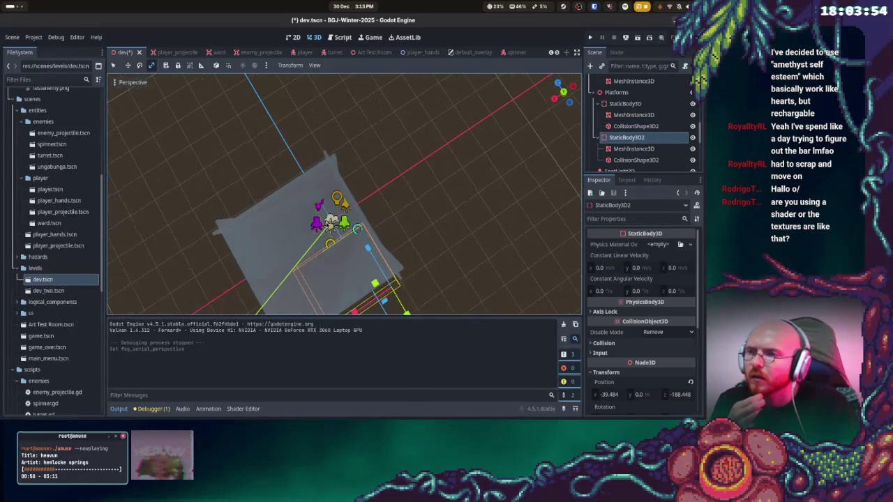
pyautogui.click(360, 225)
pyautogui.moveTo(416, 215); pyautogui.dragTo(496, 171)
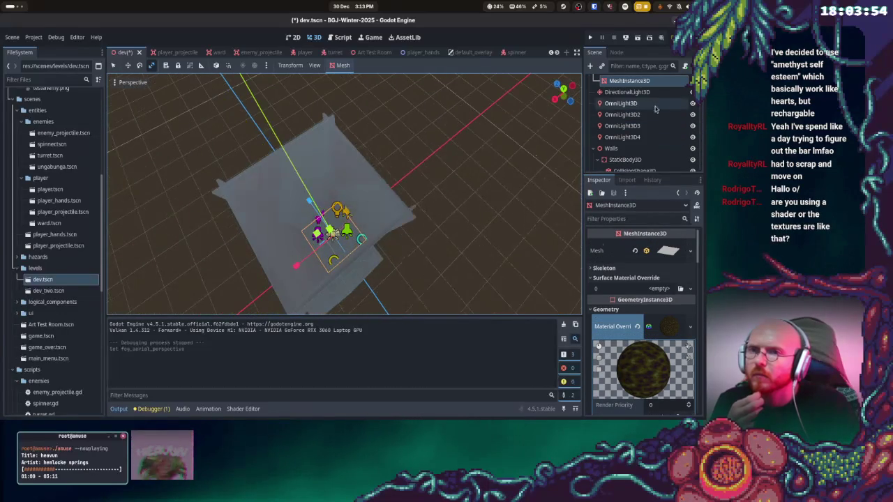
pyautogui.scroll(1, 630, 120)
pyautogui.scroll(1, 630, 126)
# Duplicate the Ground body as Ground2
pyautogui.click(614, 103)
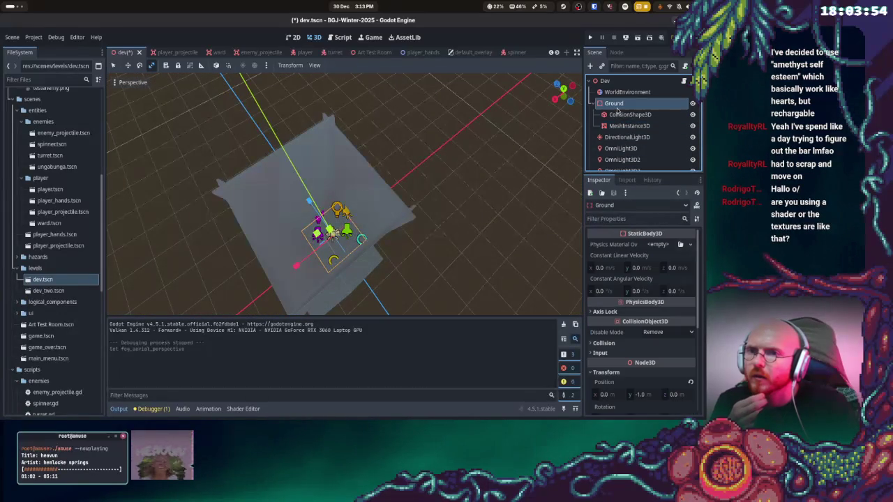
pyautogui.click(628, 126)
pyautogui.click(612, 105)
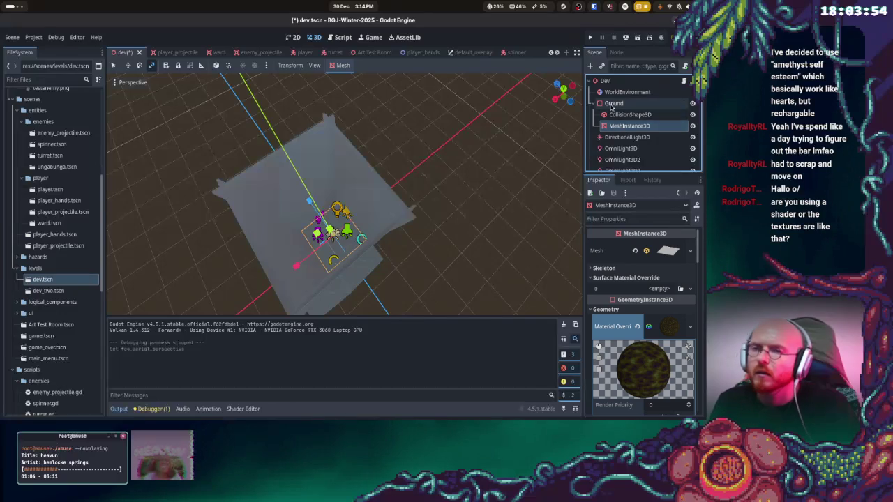
pyautogui.rightClick(613, 105)
pyautogui.click(627, 259)
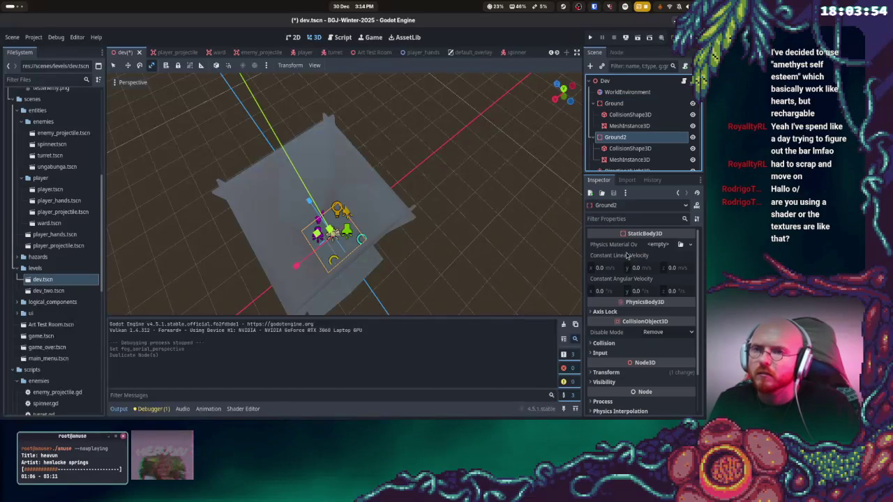
# Raise Ground2 about 19 units on the Y axis, then save and run the level
pyautogui.click(128, 65)
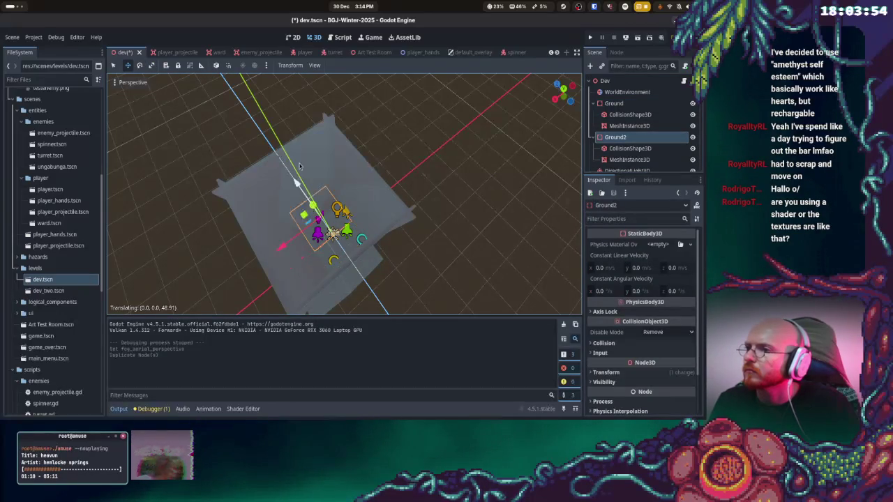
pyautogui.moveTo(373, 165)
pyautogui.mouseDown()
pyautogui.moveTo(340, 241)
pyautogui.moveTo(374, 3)
pyautogui.mouseUp()
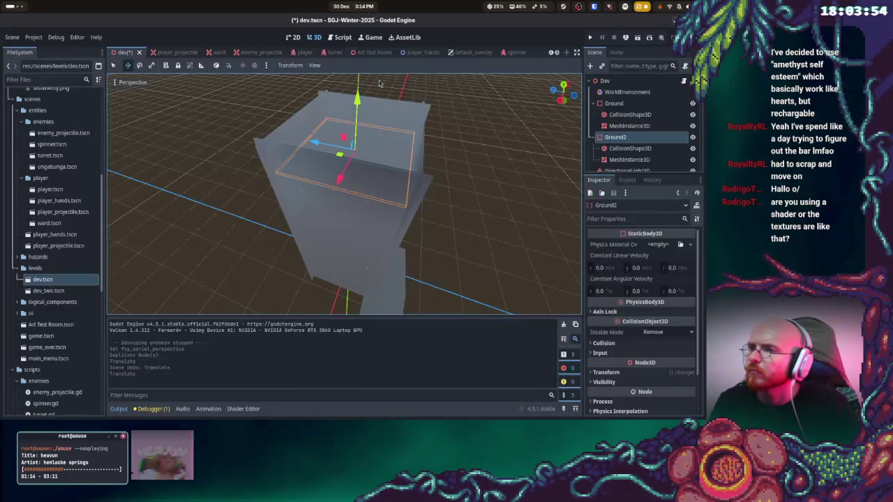
pyautogui.moveTo(356, 101)
pyautogui.mouseDown()
pyautogui.moveTo(358, 43)
pyautogui.moveTo(357, 73)
pyautogui.mouseUp()
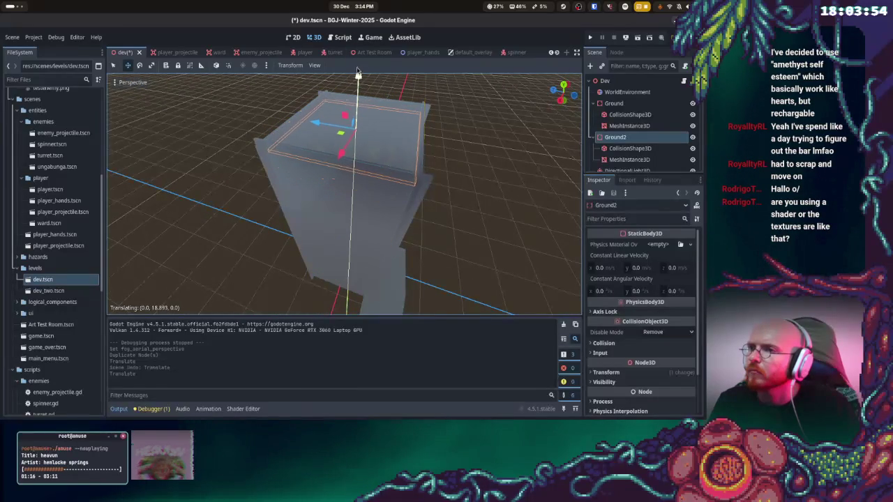
pyautogui.click(590, 37)
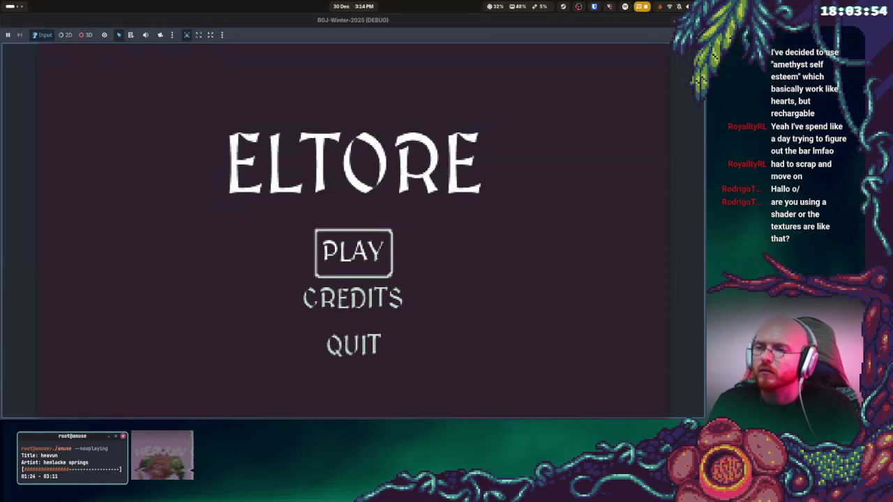
pyautogui.press('Return')
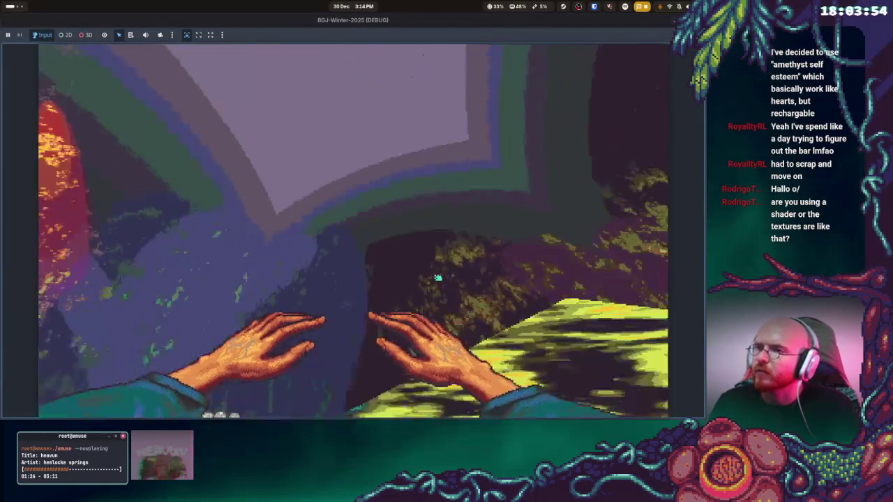
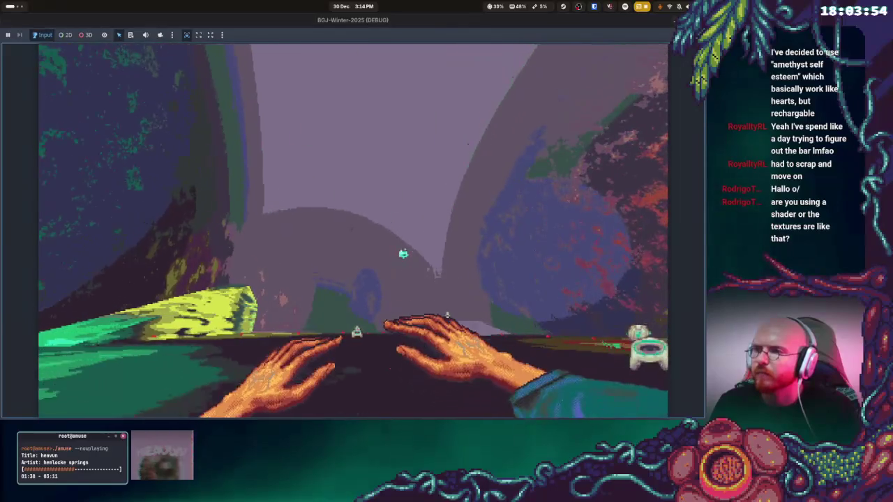
# Stop the game and delete the Ground2 node along with its children
pyautogui.press('F8')
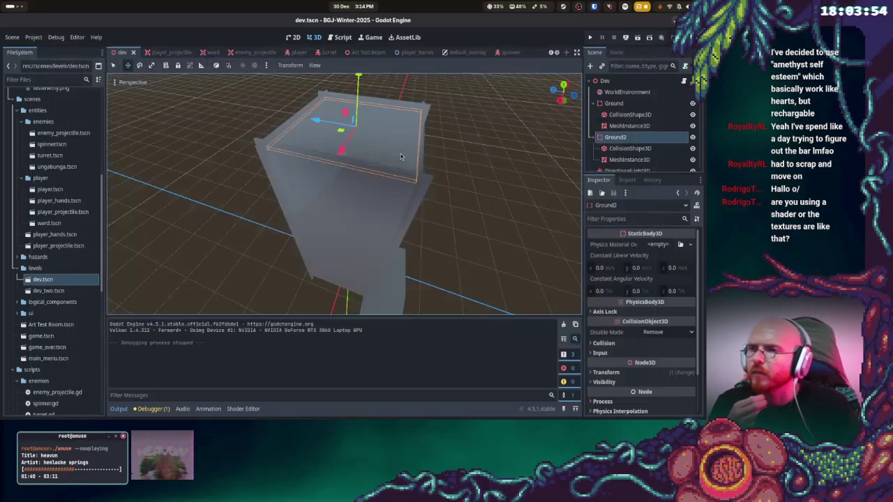
pyautogui.press('Delete')
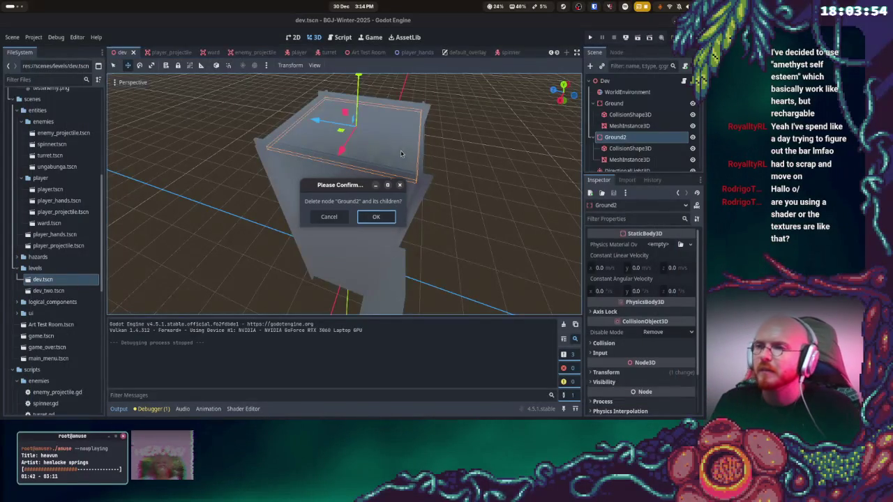
pyautogui.click(379, 219)
pyautogui.moveTo(495, 158); pyautogui.dragTo(481, 189)
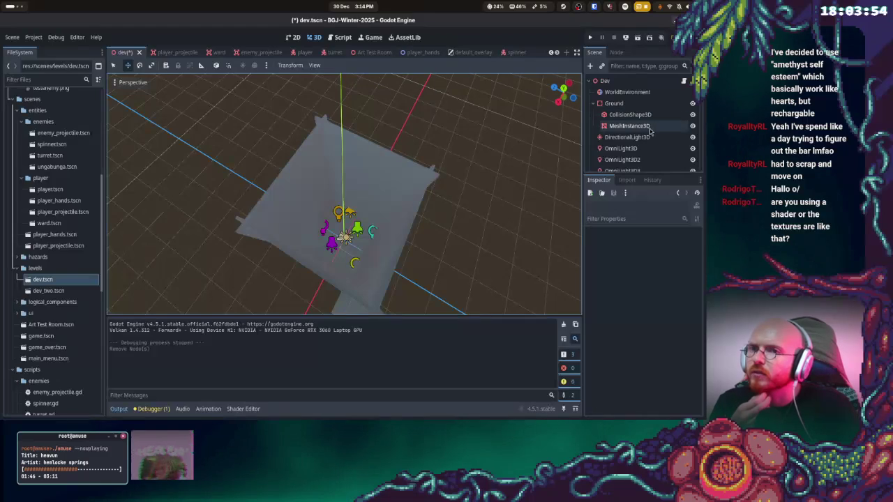
# Set the WorldEnvironment fog's aerial perspective to 0.66
pyautogui.click(630, 92)
pyautogui.click(675, 288)
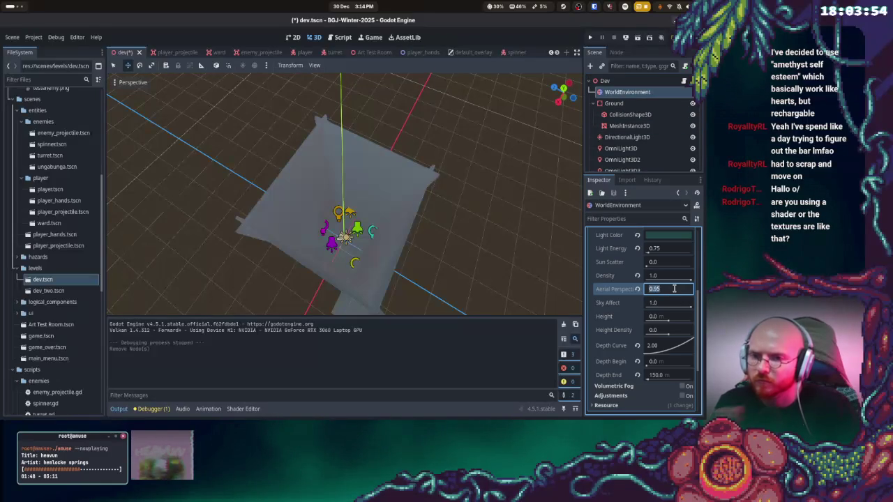
pyautogui.write('0.66')
pyautogui.press('Return')
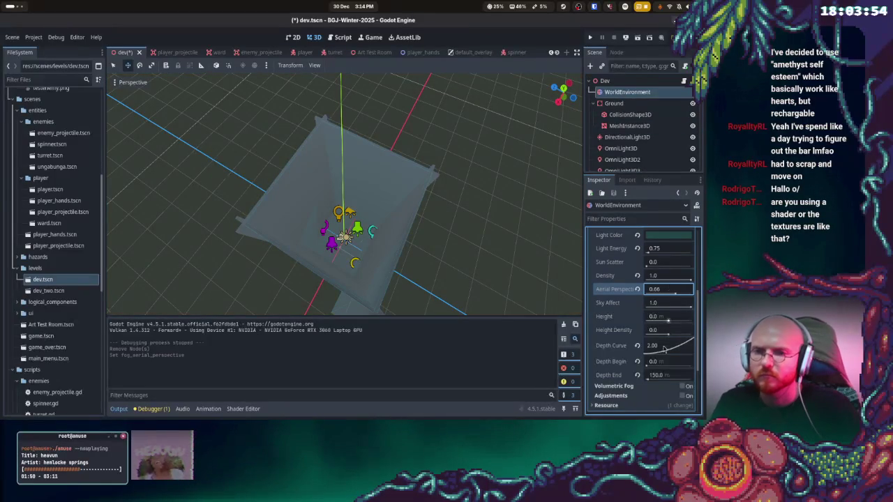
# Playtest the fog change from the ELTORE menu, then stop the game
pyautogui.click(591, 37)
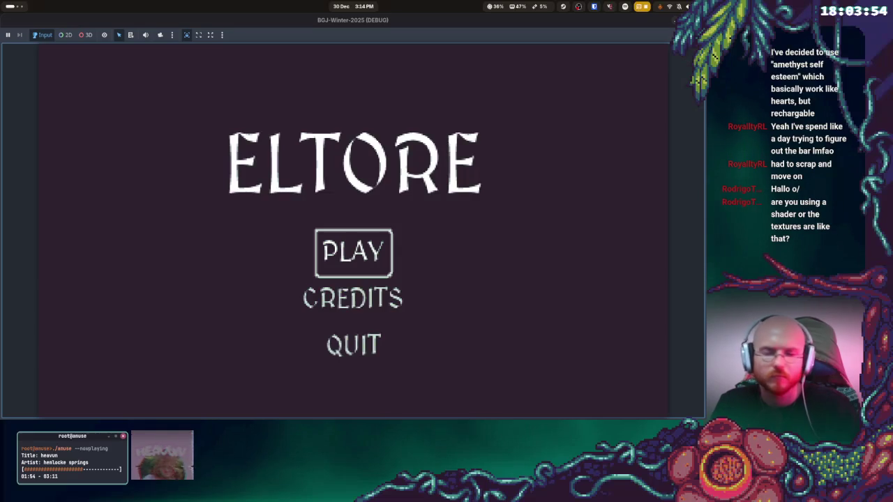
pyautogui.press('Return')
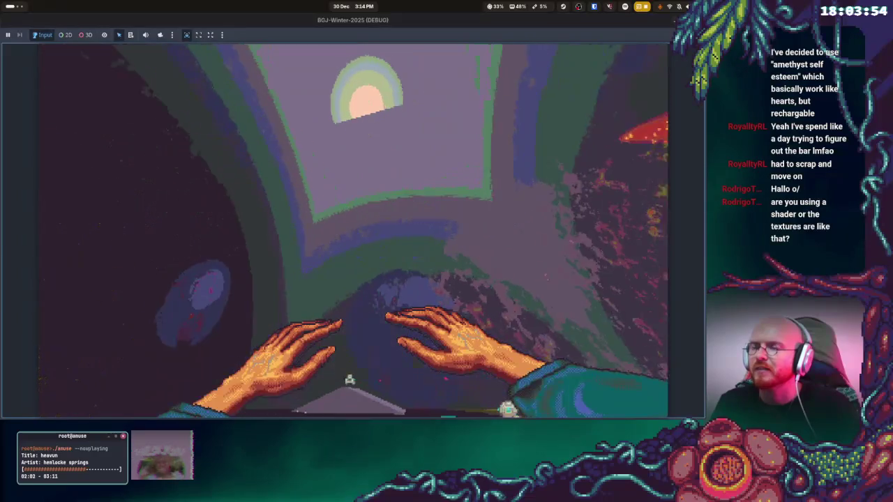
pyautogui.press('F8')
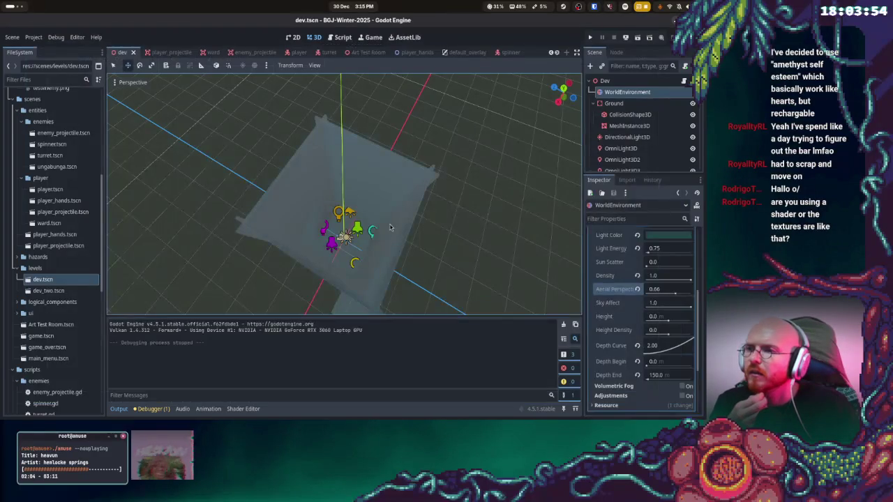
# Raise the DirectionalLight3D's shadow blur and test it in the running game
pyautogui.scroll(-8, 409, 190)
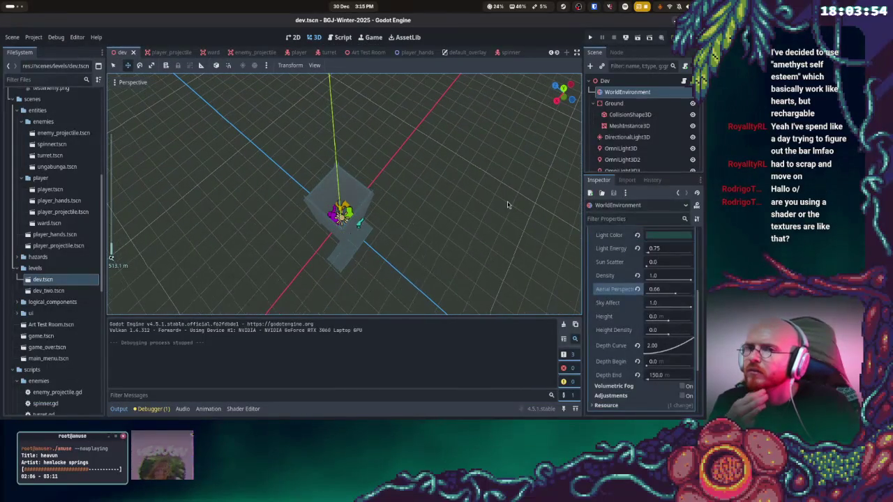
pyautogui.click(631, 138)
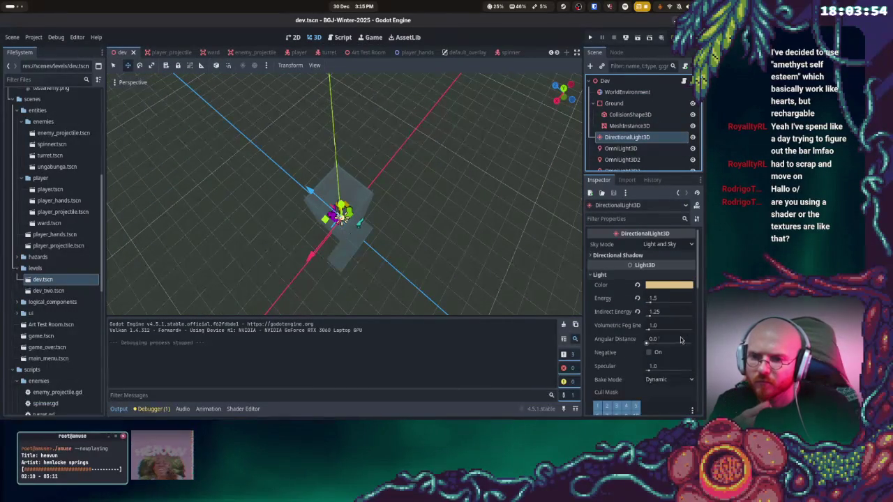
pyautogui.scroll(-10, 677, 342)
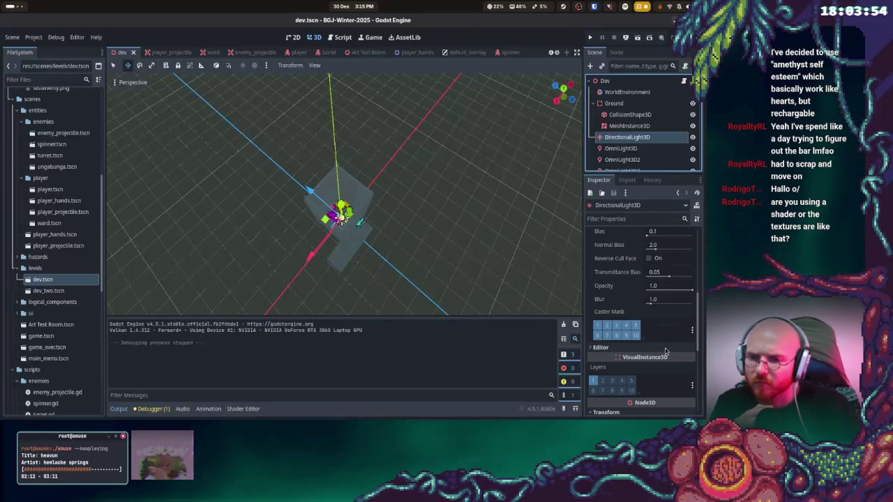
pyautogui.moveTo(655, 307); pyautogui.dragTo(660, 308)
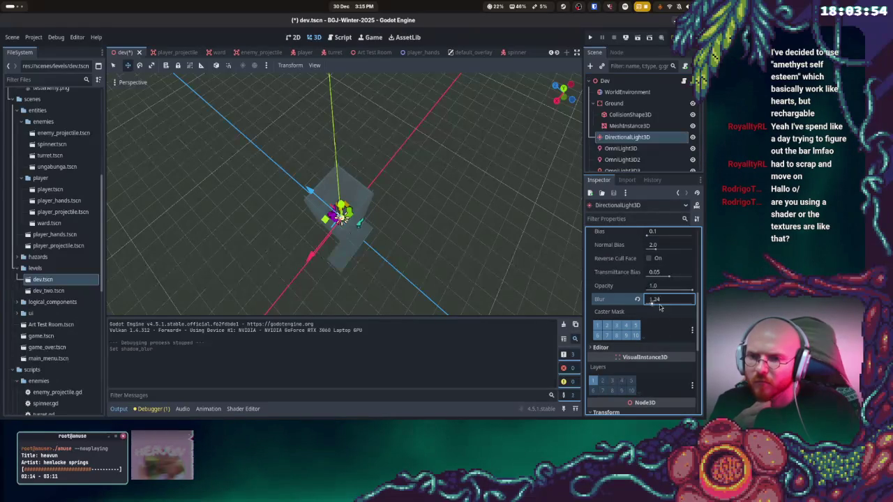
pyautogui.click(591, 38)
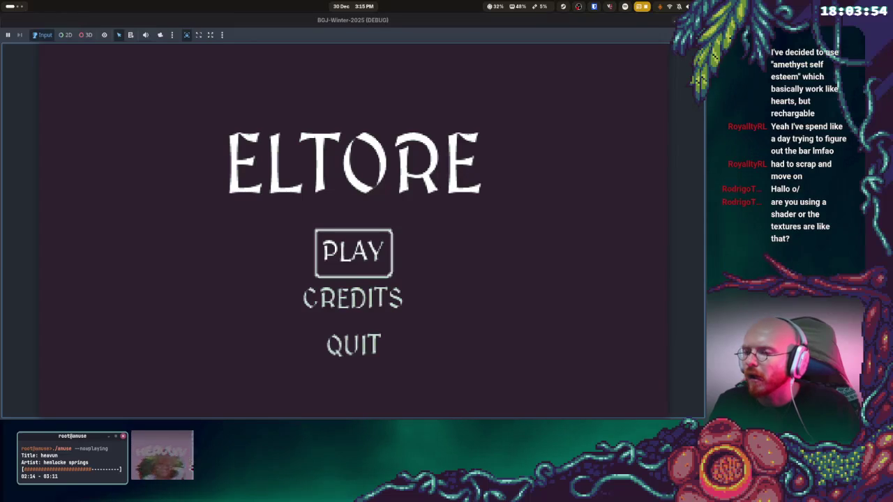
pyautogui.press('Return')
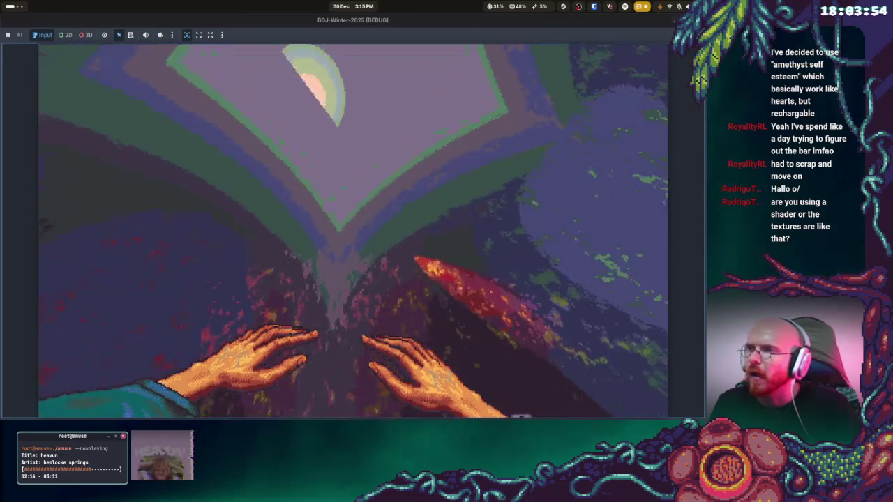
pyautogui.press('Escape')
# Restore shadow blur to 1.0, move the directional light to a new spot, and relaunch
pyautogui.moveTo(686, 305); pyautogui.dragTo(667, 307)
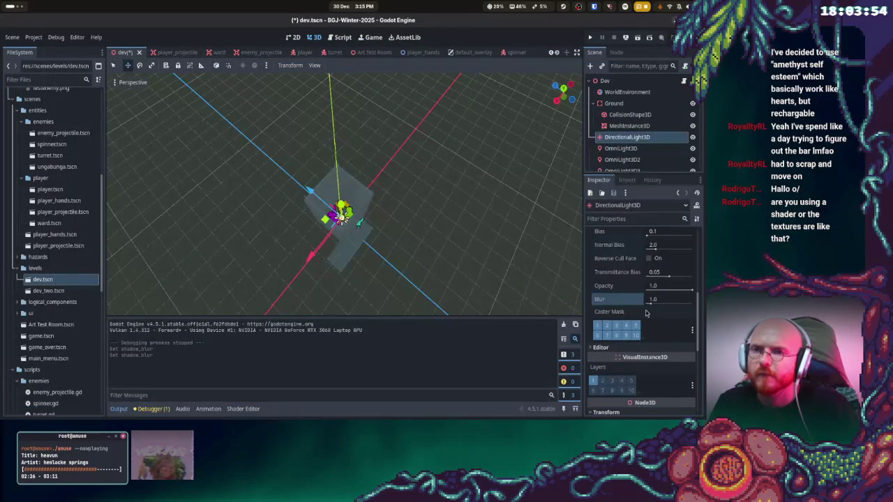
pyautogui.moveTo(488, 209)
pyautogui.mouseDown()
pyautogui.moveTo(421, 234)
pyautogui.moveTo(531, 203)
pyautogui.mouseUp()
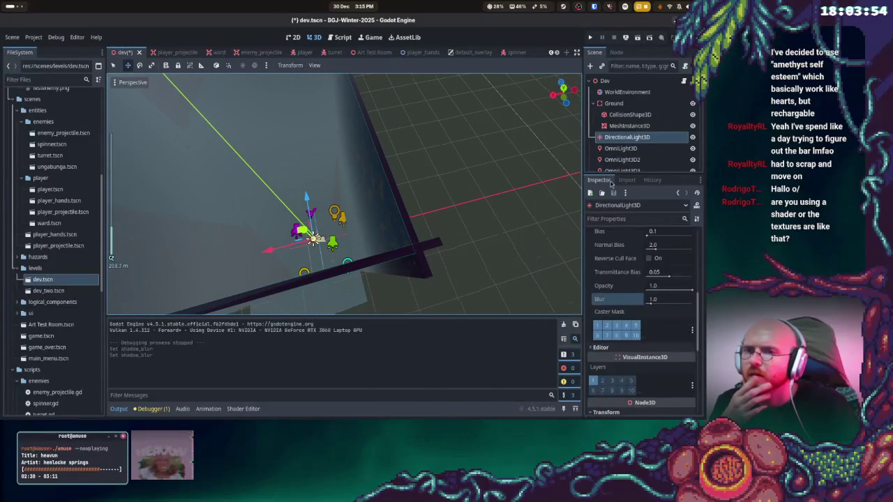
pyautogui.scroll(-4, 317, 220)
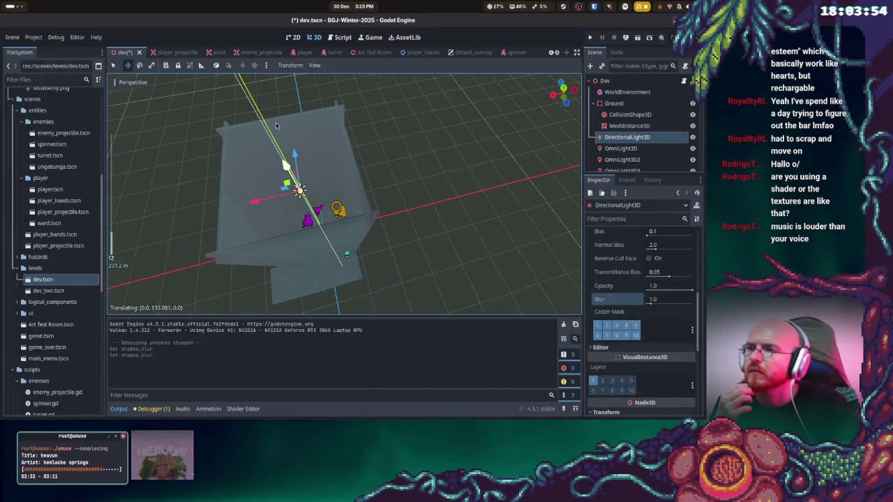
pyautogui.press('f')
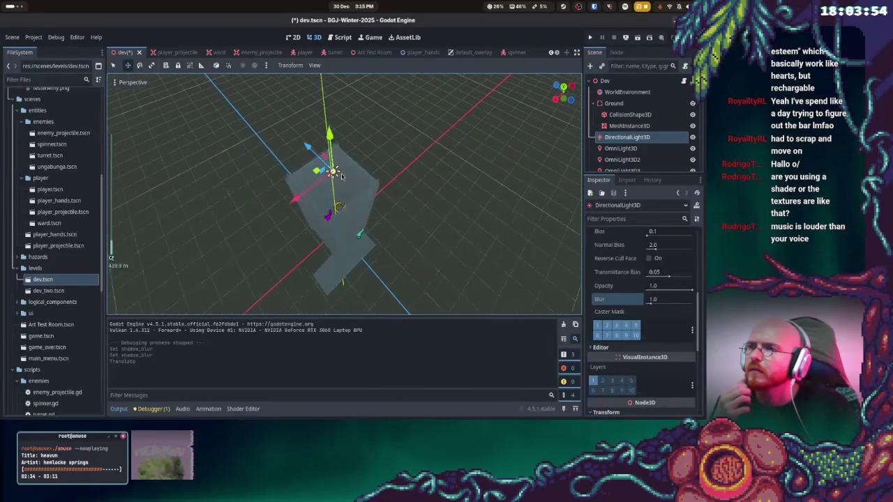
pyautogui.moveTo(331, 134); pyautogui.dragTo(331, 75)
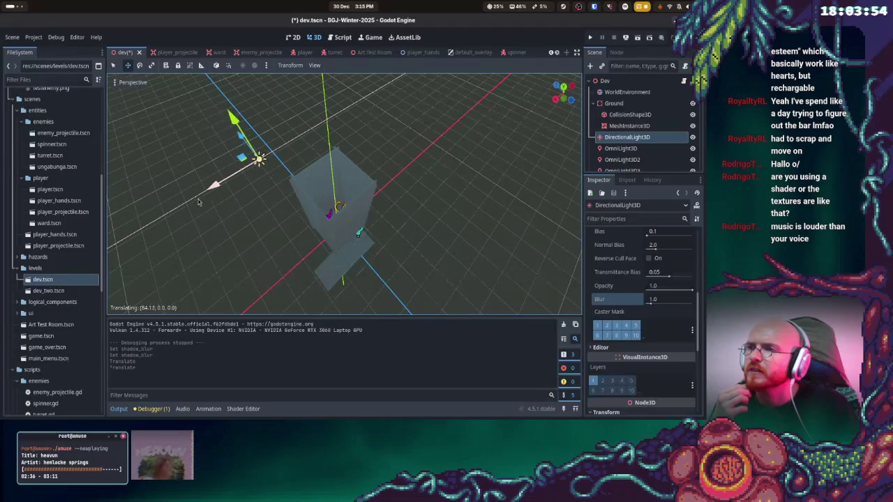
pyautogui.click(592, 38)
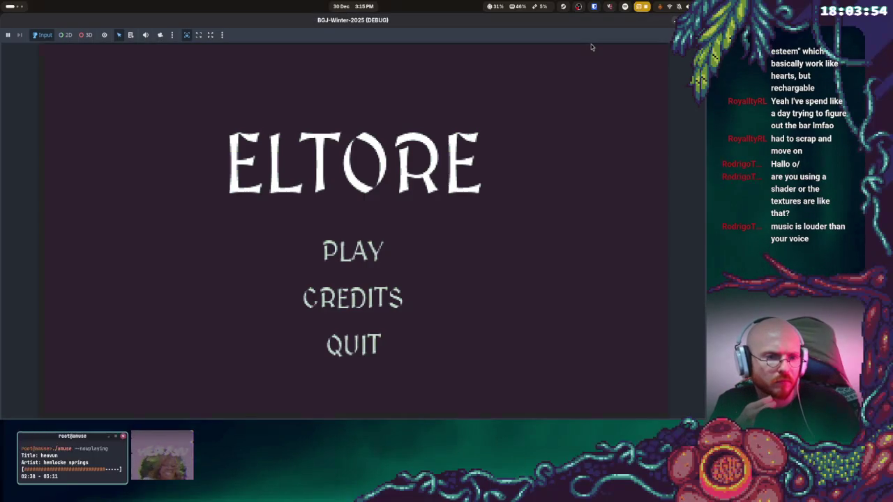
# Cycle through the open windows, passing Aseprite, back to the running game
pyautogui.press('super')
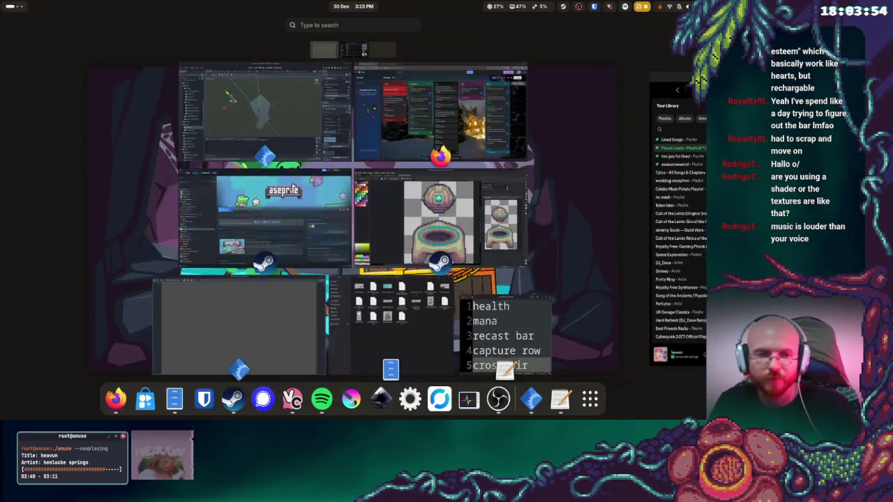
pyautogui.press('super')
pyautogui.press('super')
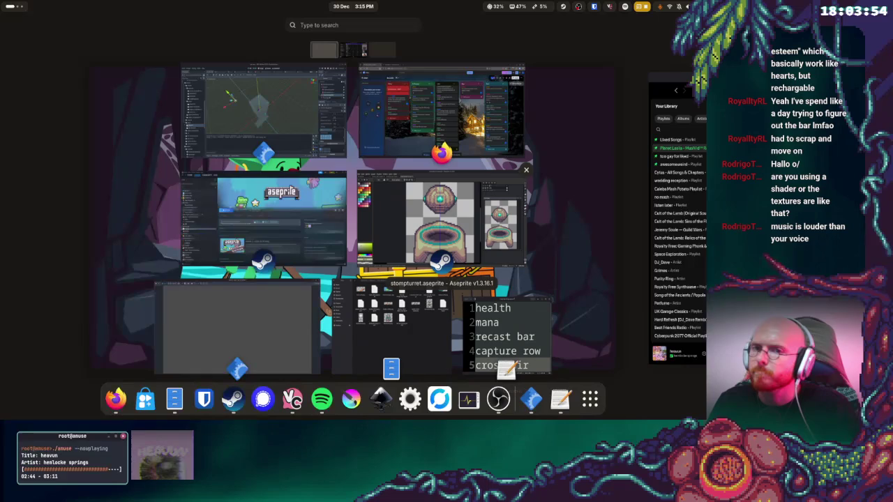
pyautogui.press('super')
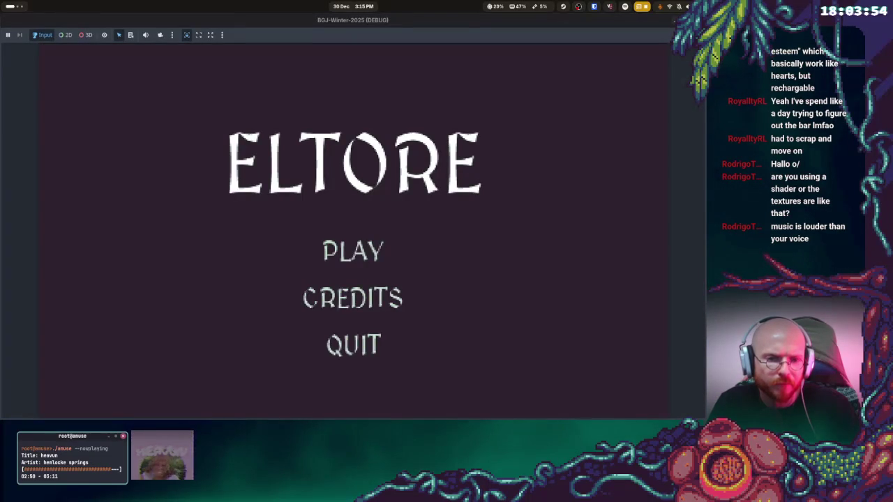
pyautogui.press('super')
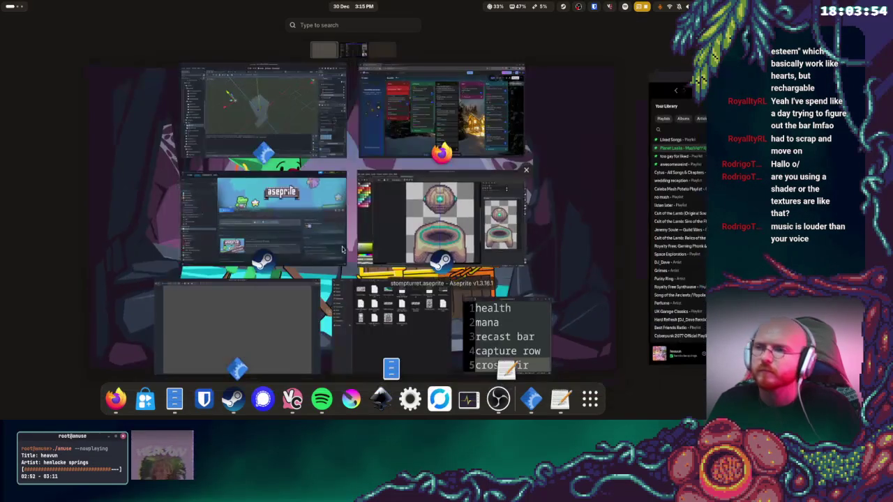
pyautogui.click(421, 210)
pyautogui.press('super')
pyautogui.click(279, 332)
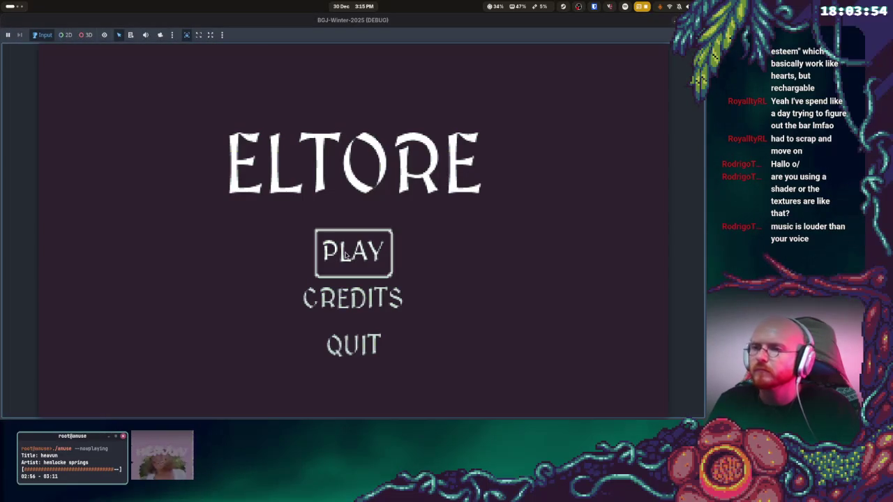
# Play from the ELTORE menu, stop the game, and return to the Godot editor
pyautogui.press('super')
pyautogui.press('super')
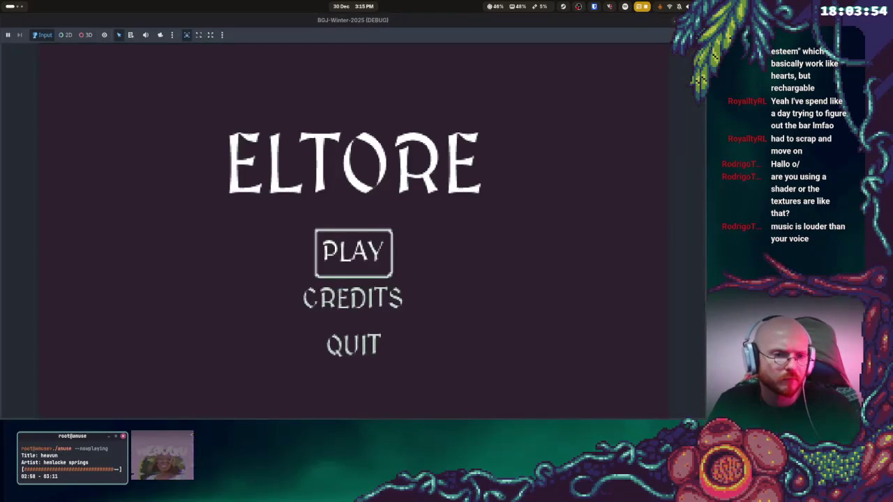
pyautogui.click(353, 252)
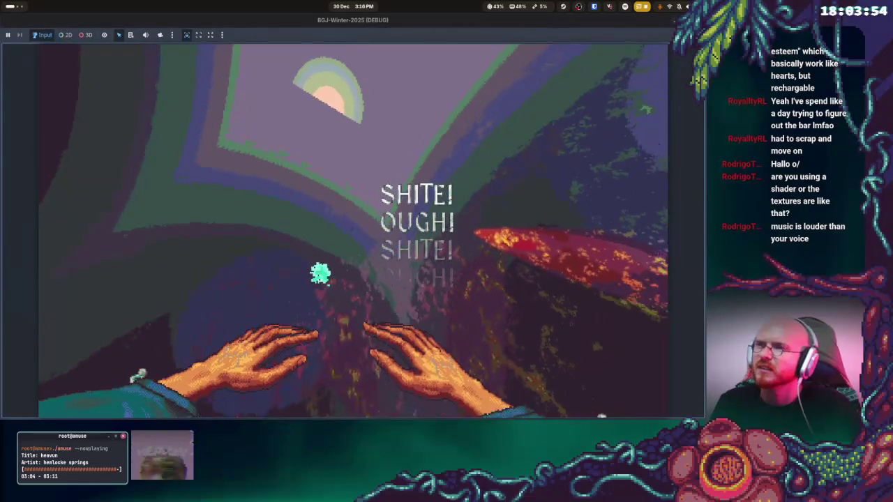
pyautogui.press('F8')
pyautogui.press('super')
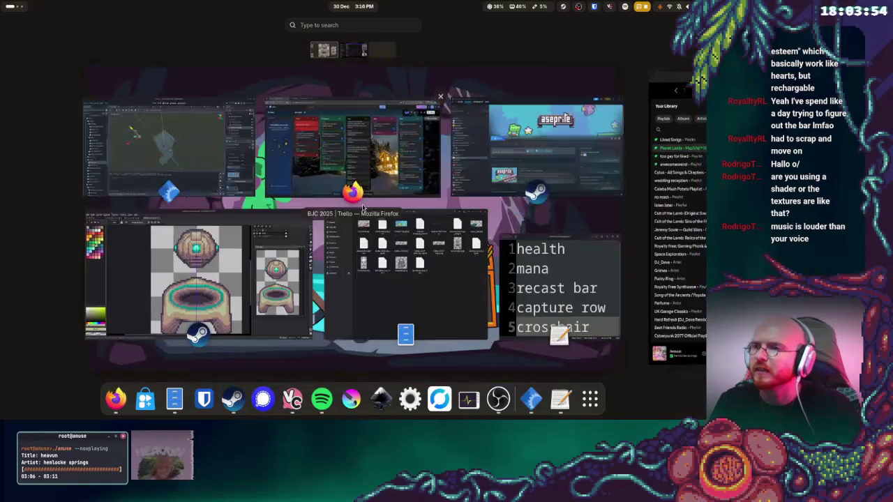
pyautogui.click(220, 165)
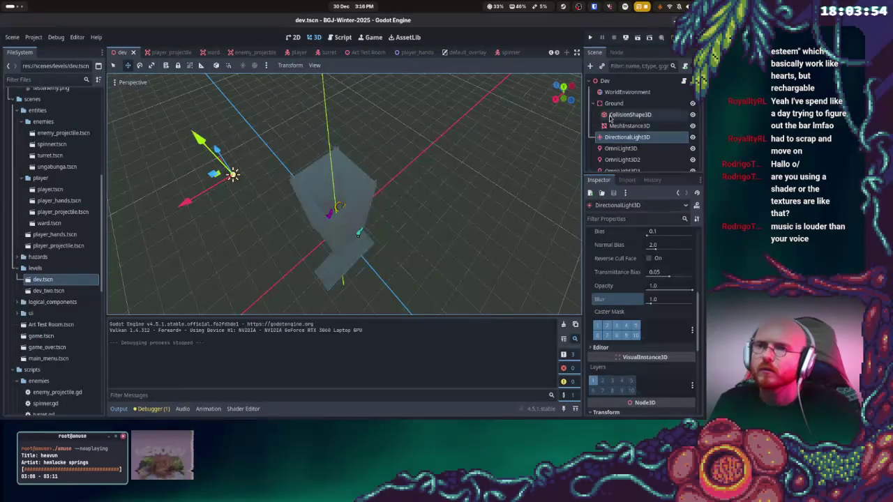
# Expand the WorldEnvironment's Sky and Procedural sky material colour settings
pyautogui.click(620, 93)
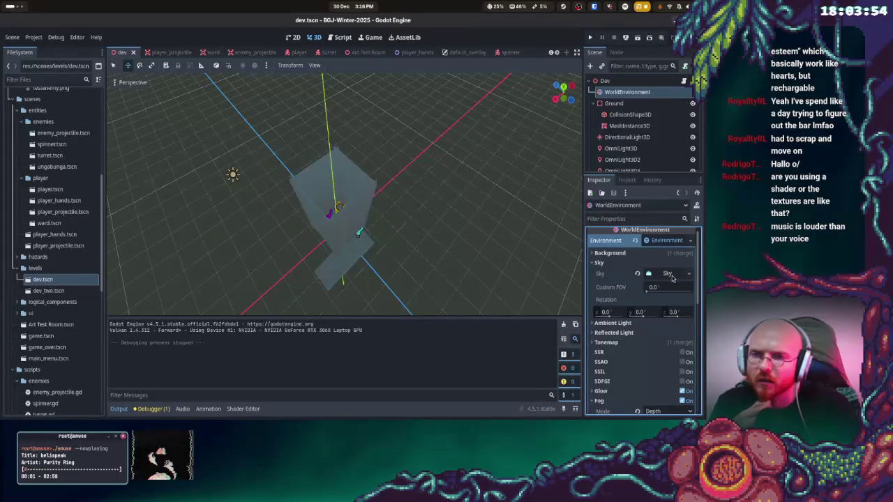
pyautogui.click(688, 275)
pyautogui.click(688, 275)
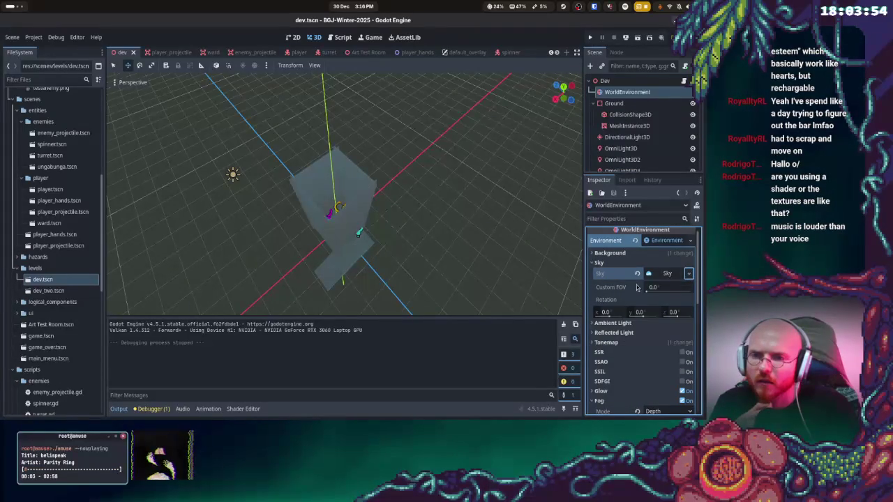
pyautogui.click(663, 276)
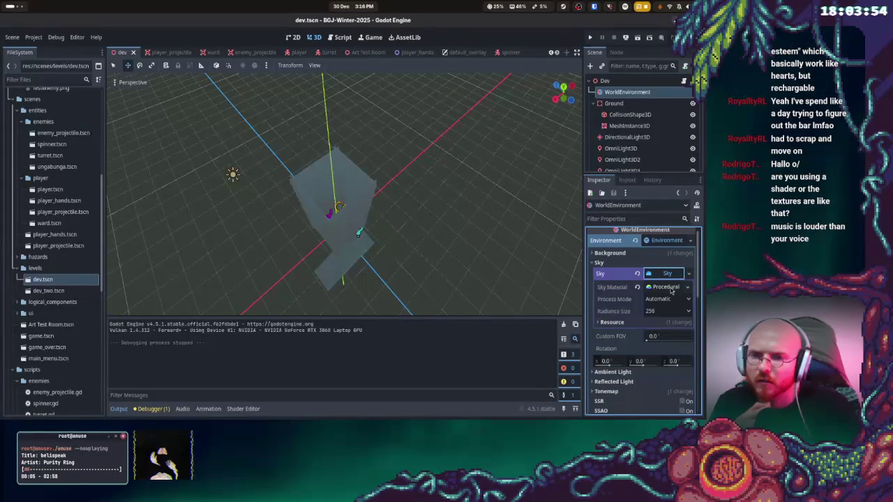
pyautogui.click(667, 288)
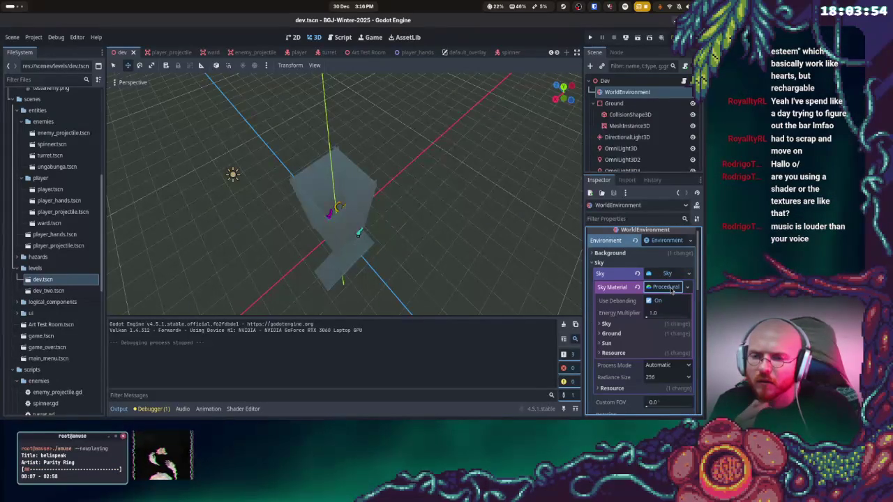
pyautogui.click(607, 324)
pyautogui.scroll(-2, 626, 325)
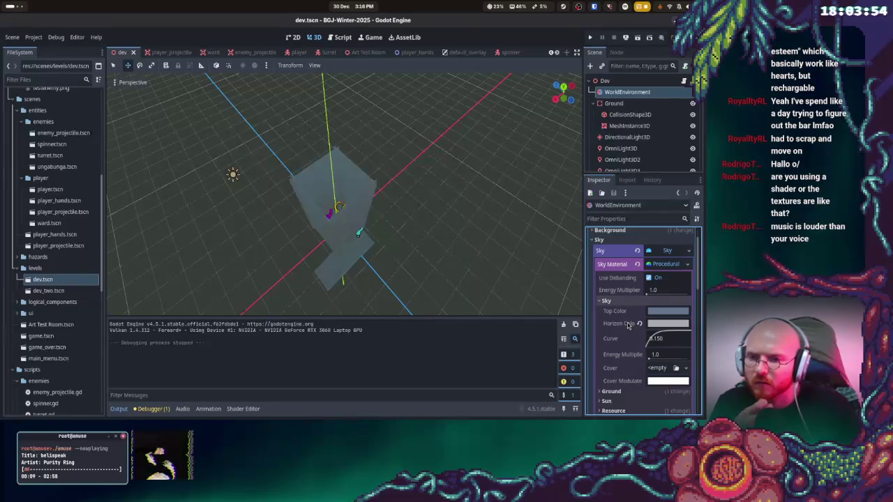
# Set the sky top colour to black and the horizon colour to purple #44007f
pyautogui.click(654, 290)
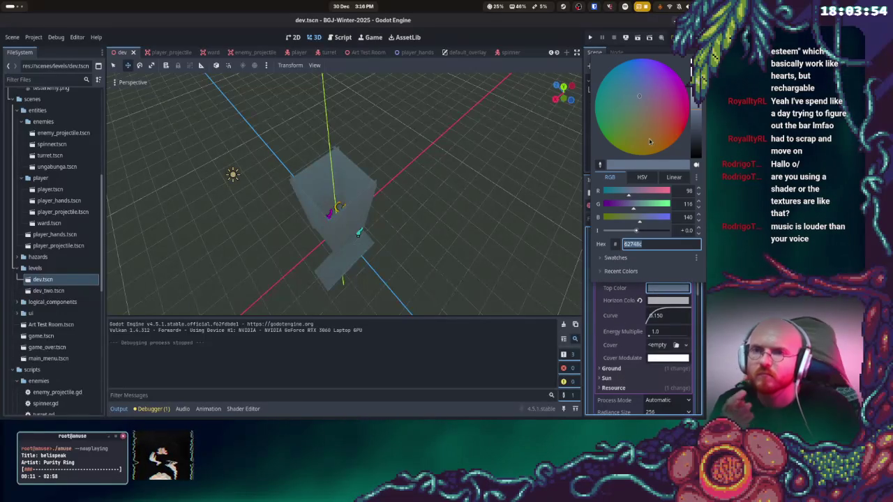
pyautogui.moveTo(697, 129); pyautogui.dragTo(697, 156)
pyautogui.click(668, 300)
pyautogui.click(668, 300)
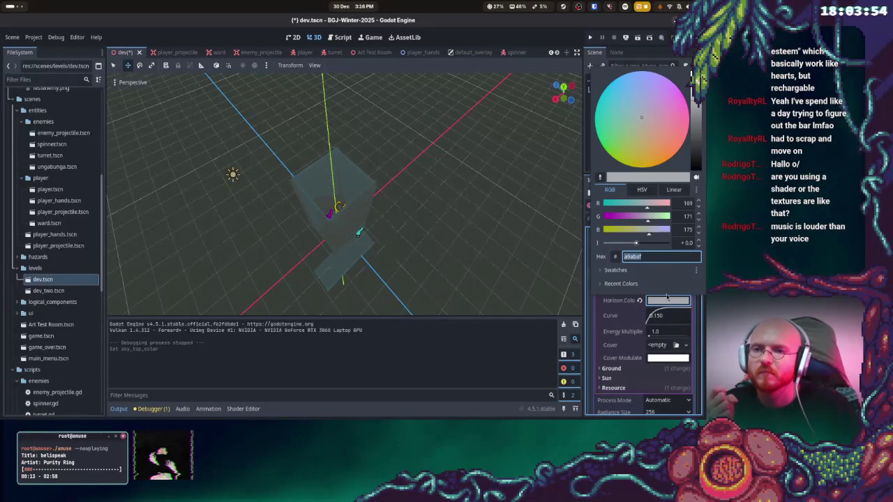
pyautogui.moveTo(647, 92); pyautogui.dragTo(664, 77)
pyautogui.moveTo(694, 104); pyautogui.dragTo(689, 161)
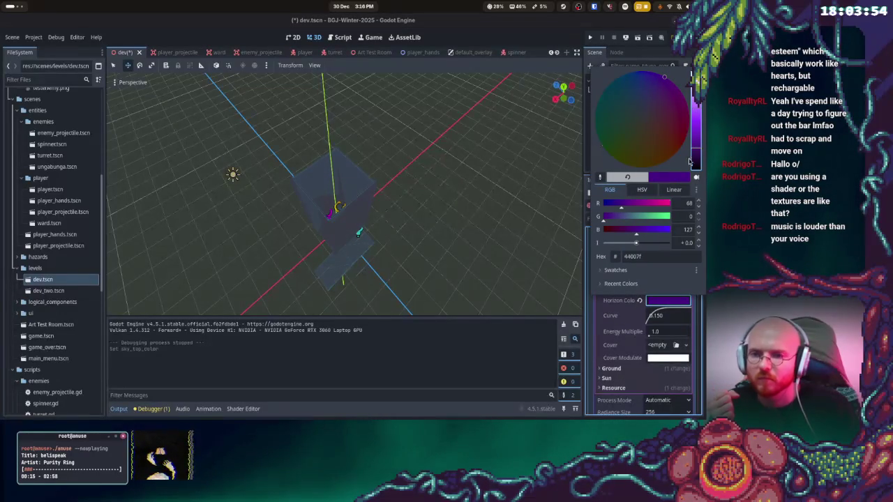
pyautogui.click(608, 321)
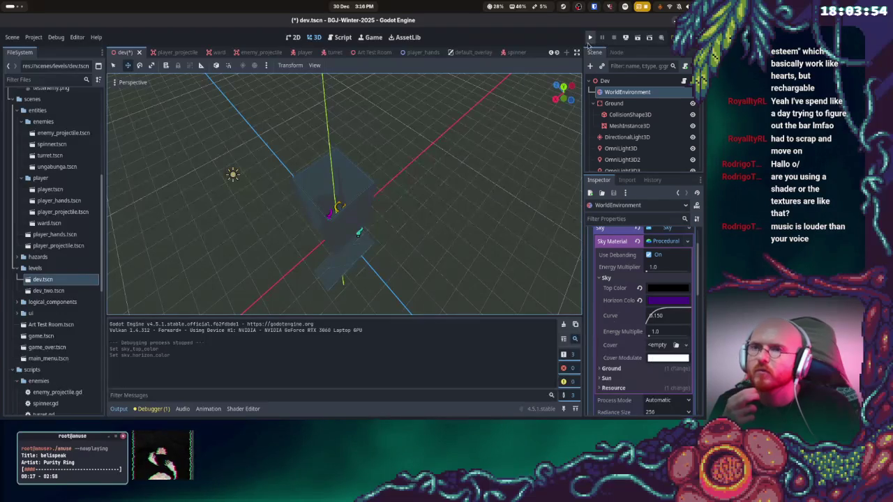
# Playtest the new sky colours in the game, then stop it
pyautogui.click(590, 37)
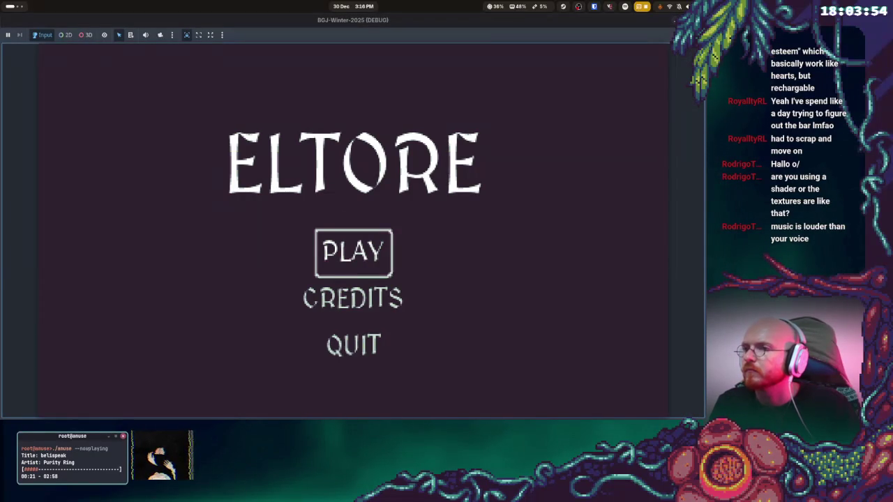
pyautogui.press('Return')
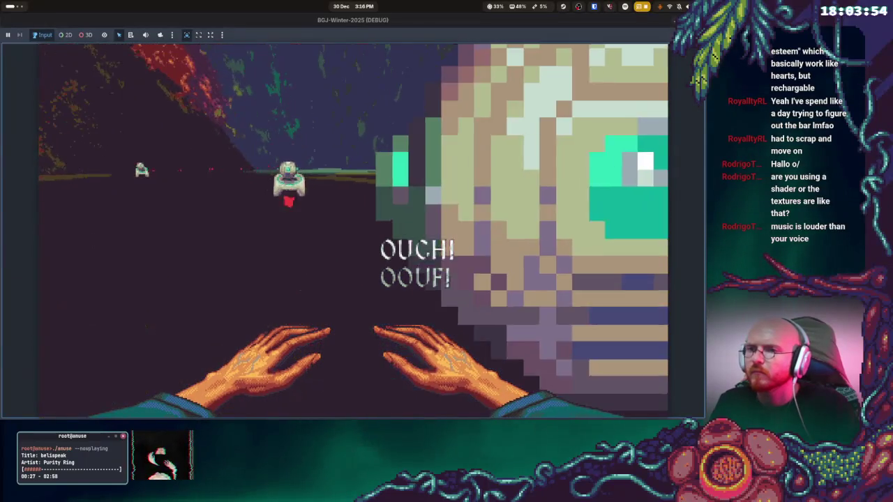
pyautogui.press('F8')
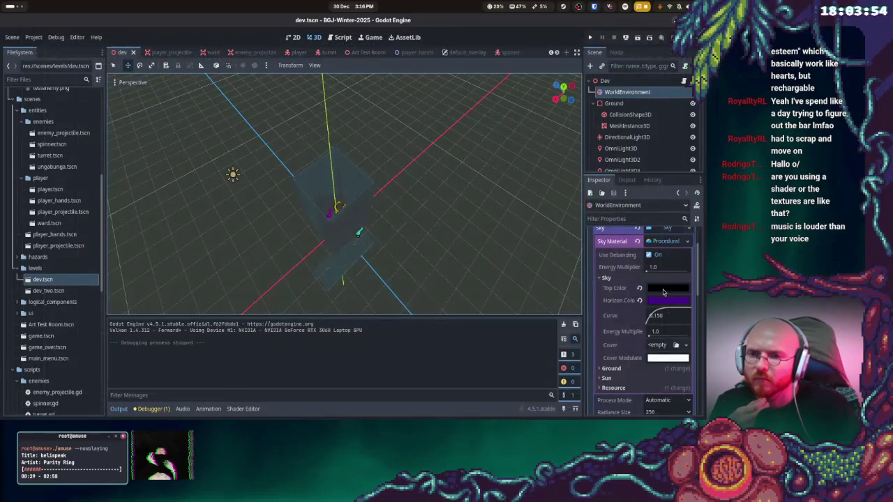
pyautogui.scroll(1, 664, 292)
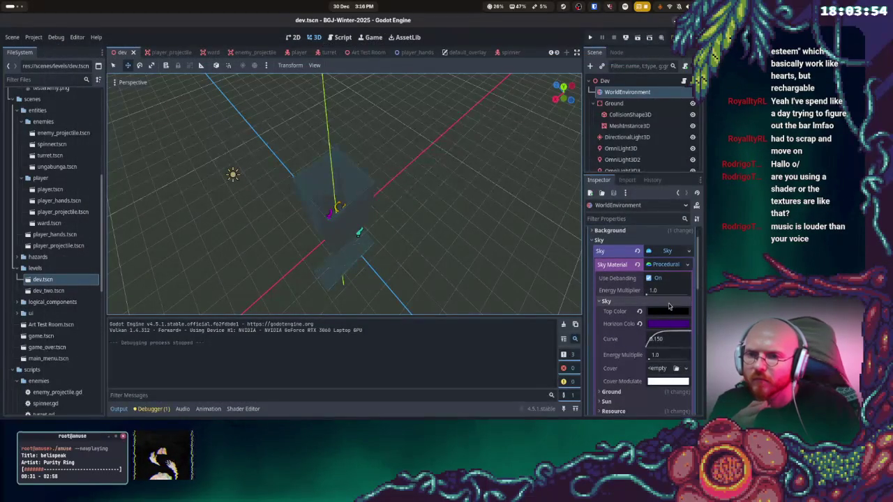
# Check the sky material and sky resource options, then collapse the Sky section
pyautogui.click(671, 267)
pyautogui.click(682, 266)
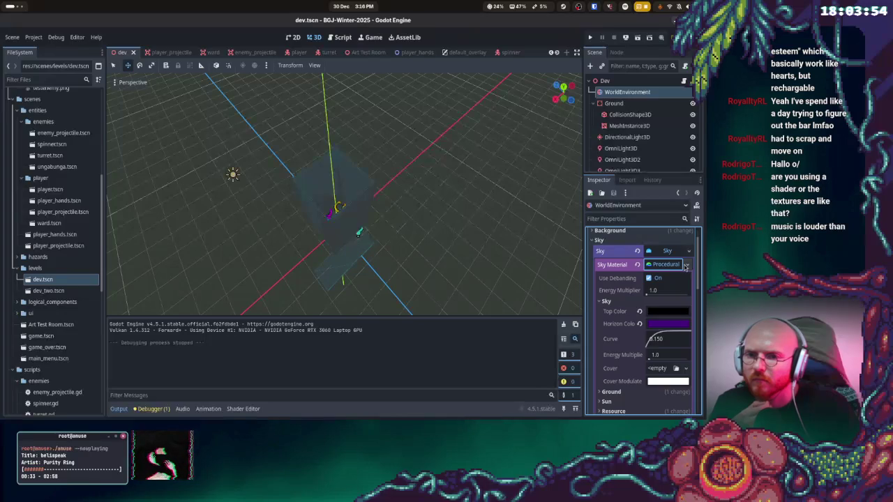
pyautogui.click(687, 266)
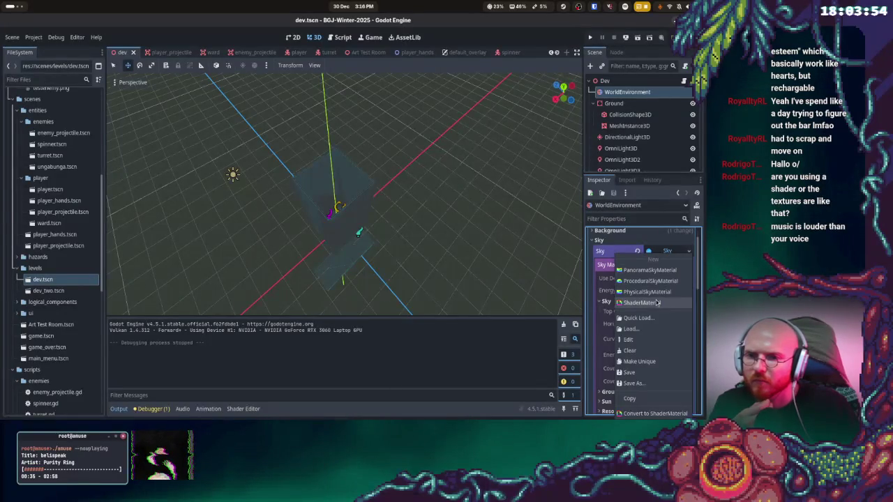
pyautogui.click(688, 251)
pyautogui.click(688, 251)
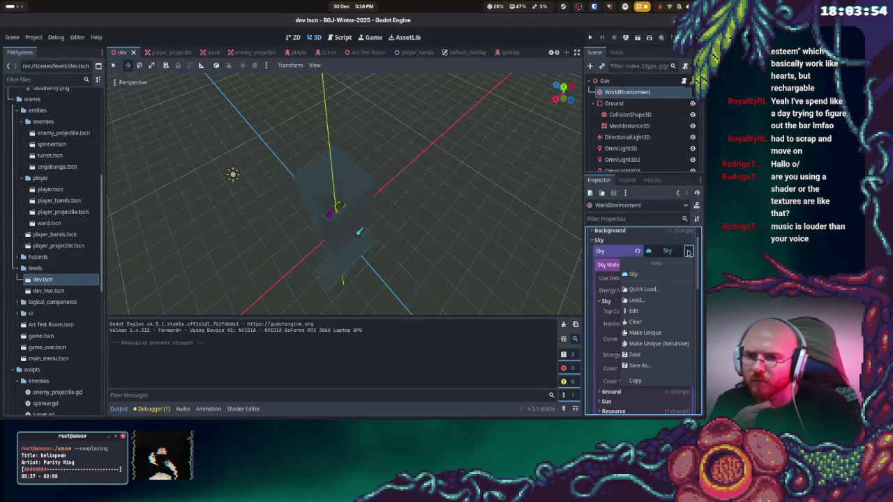
pyautogui.click(688, 251)
pyautogui.click(603, 240)
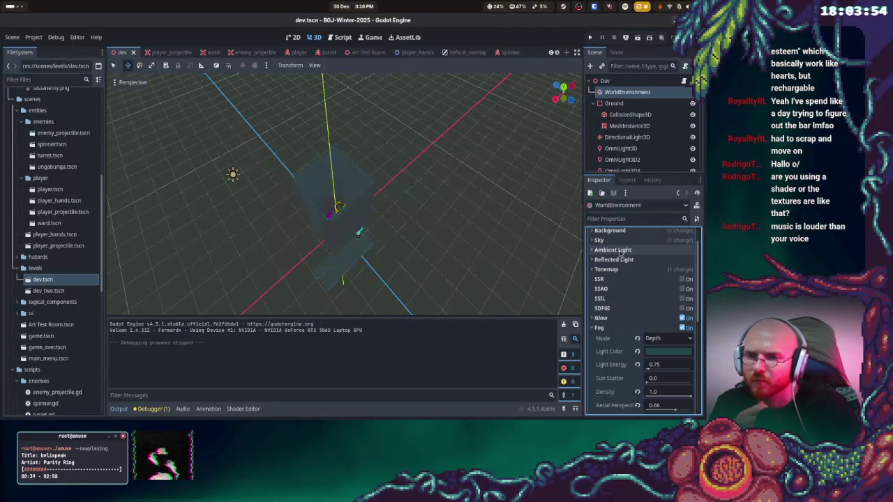
# Set the ambient light source to Sky and try Sky for reflected light too
pyautogui.click(625, 251)
pyautogui.click(660, 261)
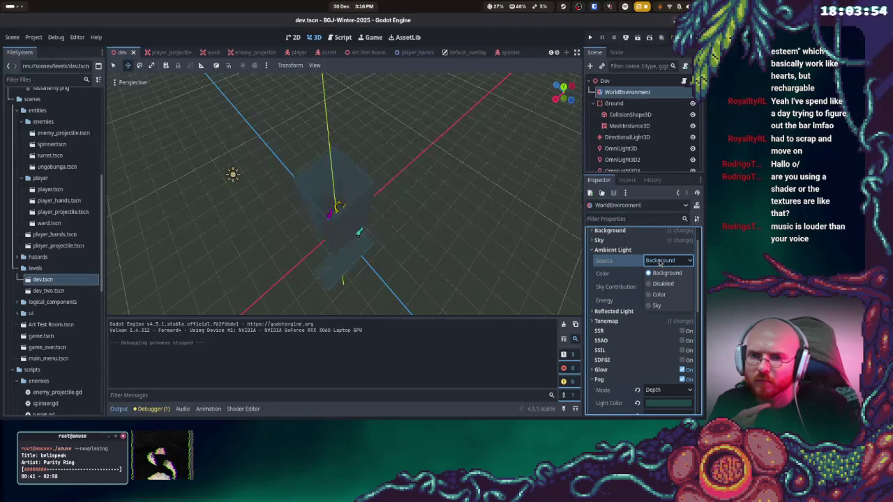
pyautogui.click(656, 306)
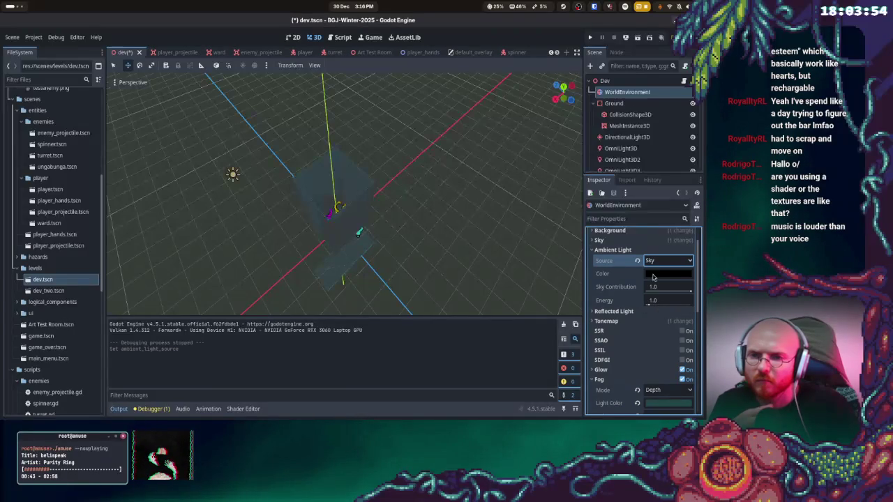
pyautogui.click(616, 311)
pyautogui.click(658, 323)
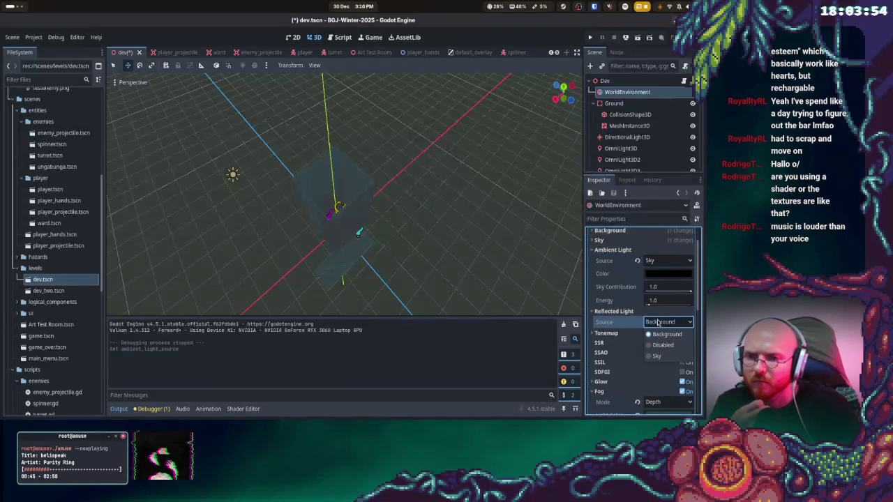
pyautogui.click(657, 357)
# Put the reflected light source back to Background and launch the game
pyautogui.scroll(-1, 639, 307)
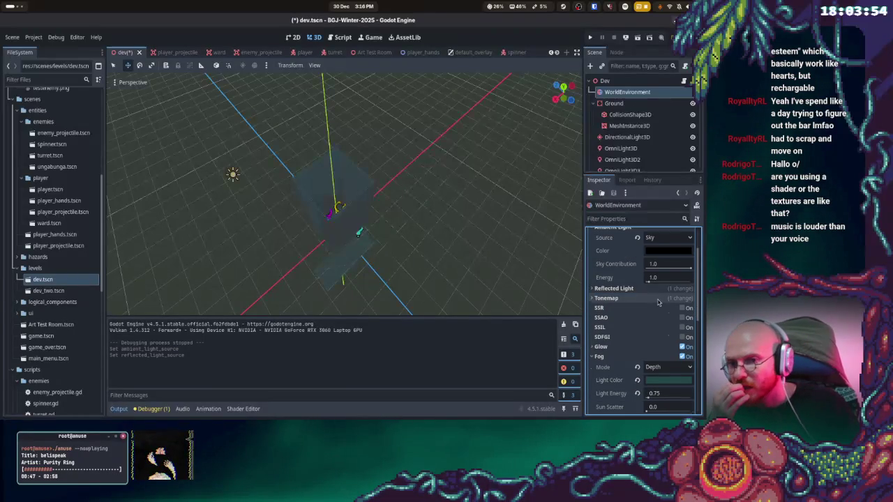
pyautogui.click(657, 299)
pyautogui.click(639, 310)
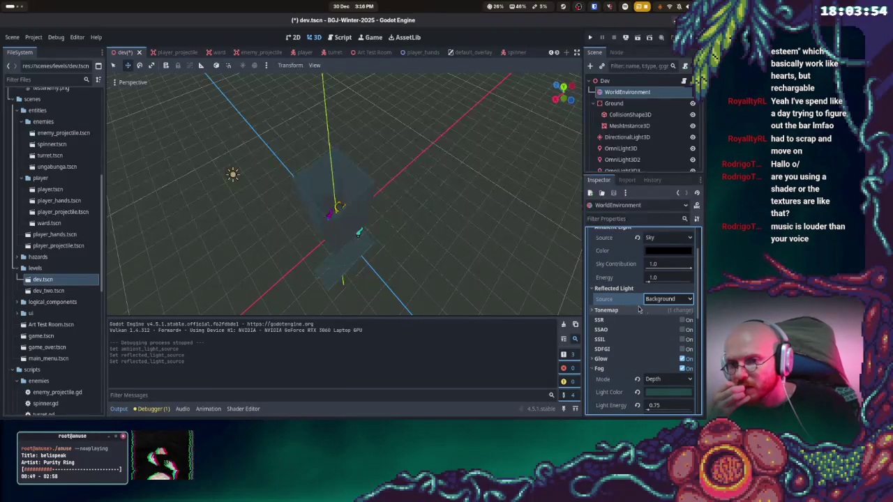
pyautogui.scroll(-1, 638, 322)
pyautogui.scroll(-2, 657, 330)
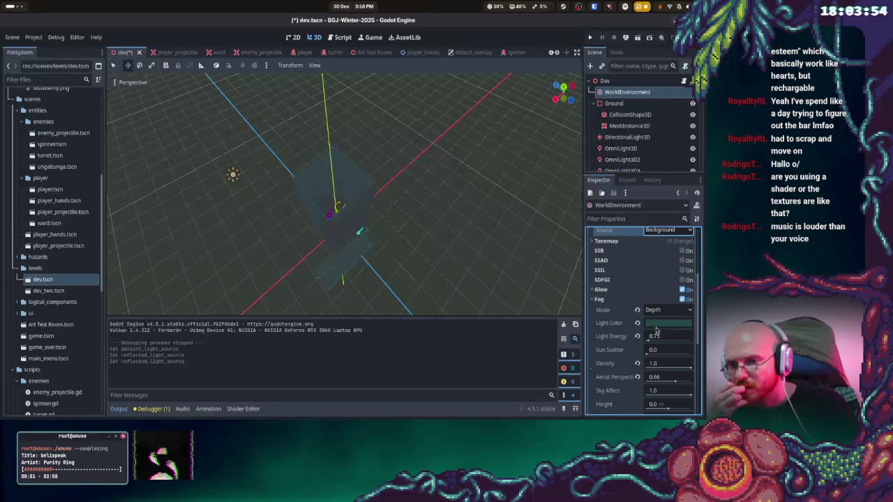
pyautogui.scroll(-2, 650, 324)
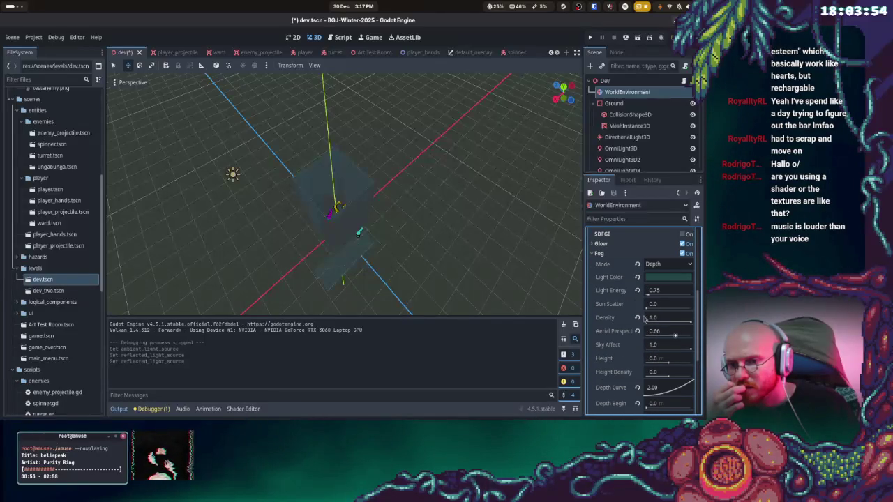
pyautogui.click(591, 38)
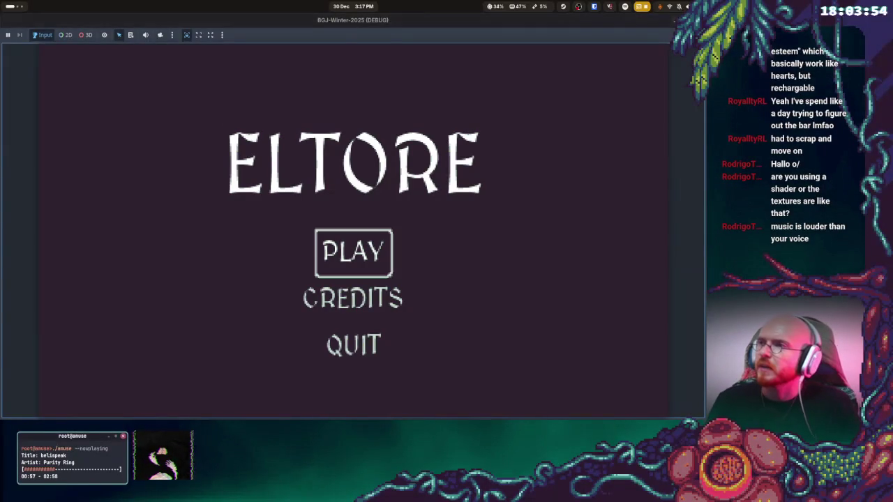
# Play briefly, then undo the reflected light change and the accidental light move
pyautogui.press('Return')
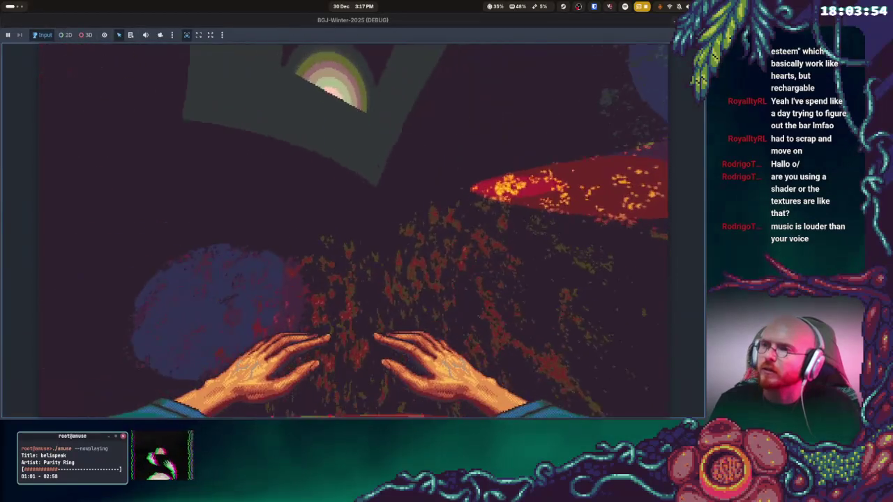
pyautogui.press('Escape')
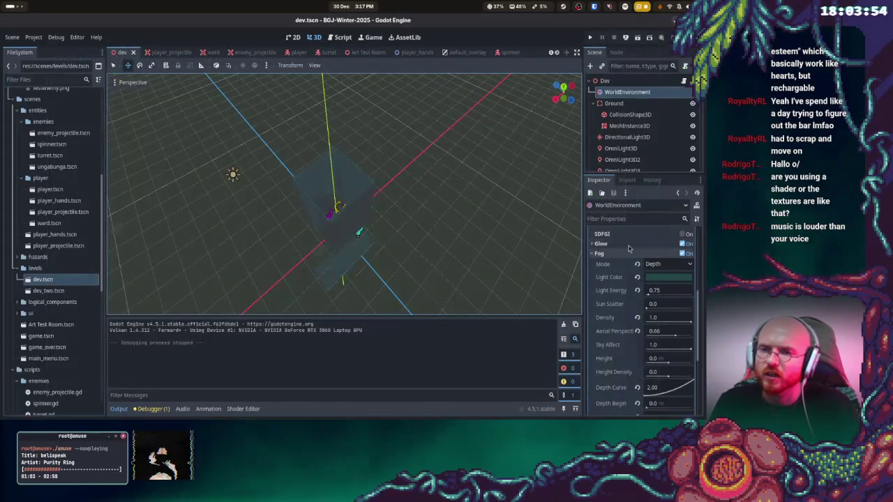
pyautogui.hotkey('ctrl', 'z')
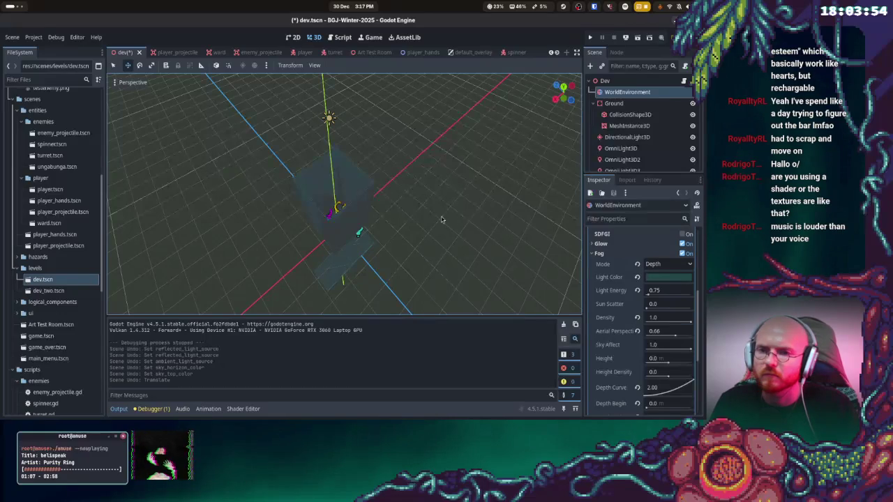
pyautogui.scroll(-5, 656, 278)
pyautogui.scroll(10, 656, 278)
pyautogui.hotkey('ctrl', 'z')
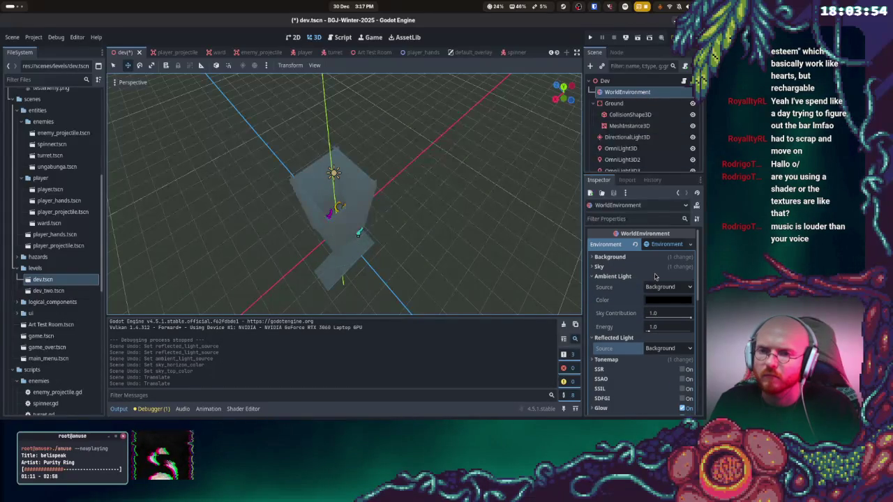
pyautogui.click(656, 244)
# Rerun the game, play from the title menu, and stop it
pyautogui.click(590, 37)
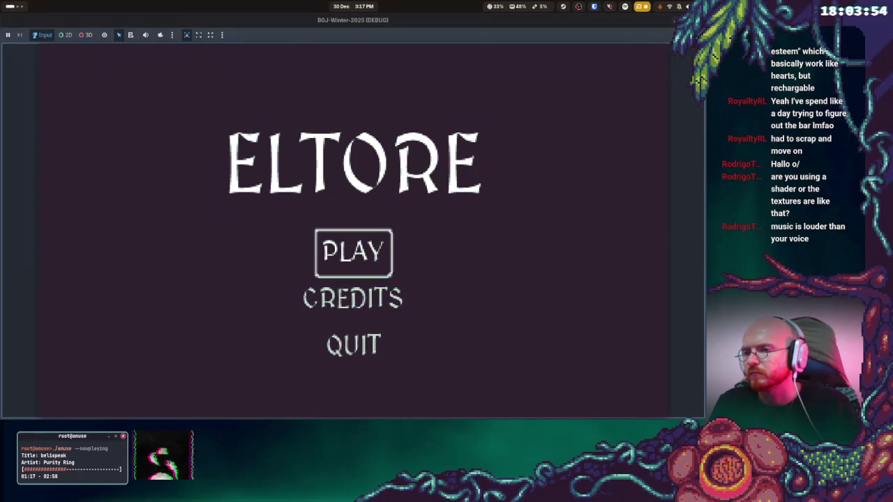
pyautogui.press('Return')
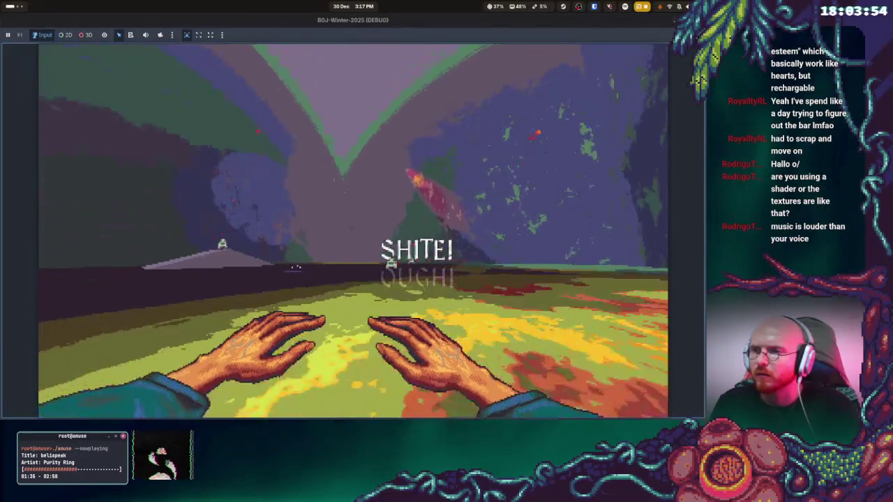
pyautogui.press('F8')
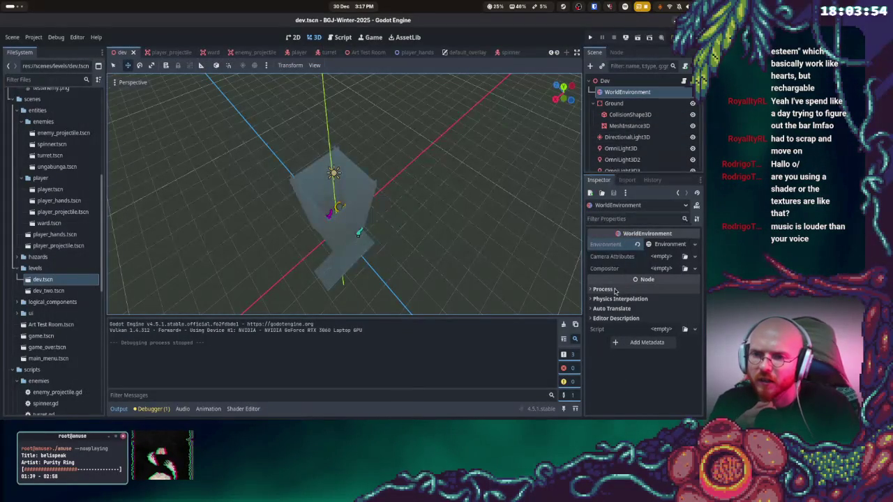
# Set the fog's aerial perspective to 0.44 and save the dev scene
pyautogui.click(663, 244)
pyautogui.scroll(-8, 674, 314)
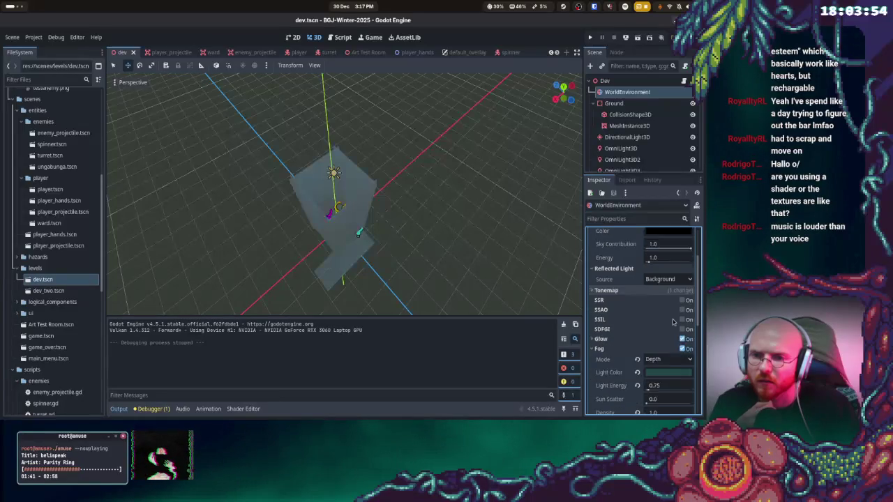
pyautogui.scroll(-3, 673, 316)
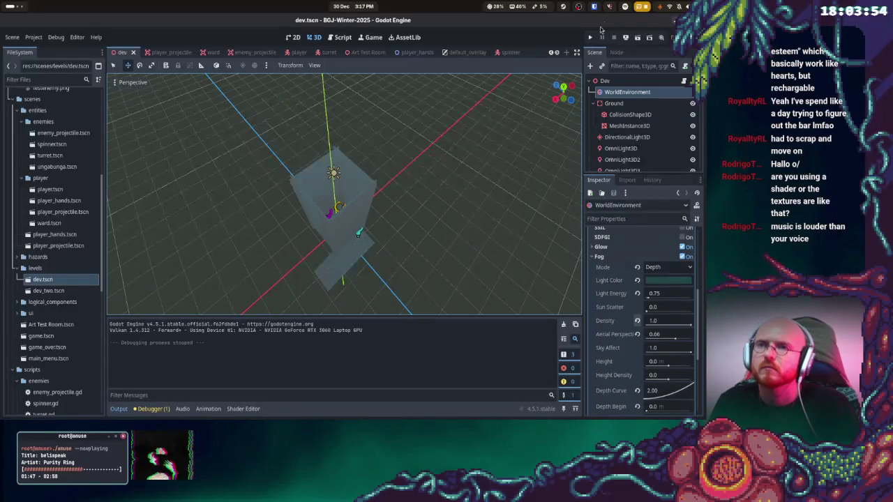
pyautogui.scroll(-2, 644, 323)
pyautogui.click(689, 289)
pyautogui.write('.44')
pyautogui.press('Return')
pyautogui.hotkey('ctrl', 's')
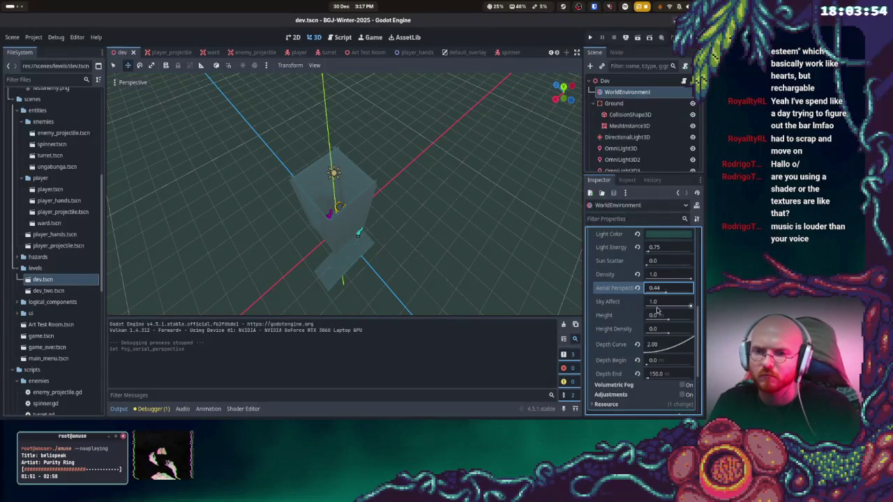
# Set the fog's sky affect to 0.75 and save again
pyautogui.click(678, 307)
pyautogui.write('75')
pyautogui.press('Return')
pyautogui.hotkey('ctrl', 's')
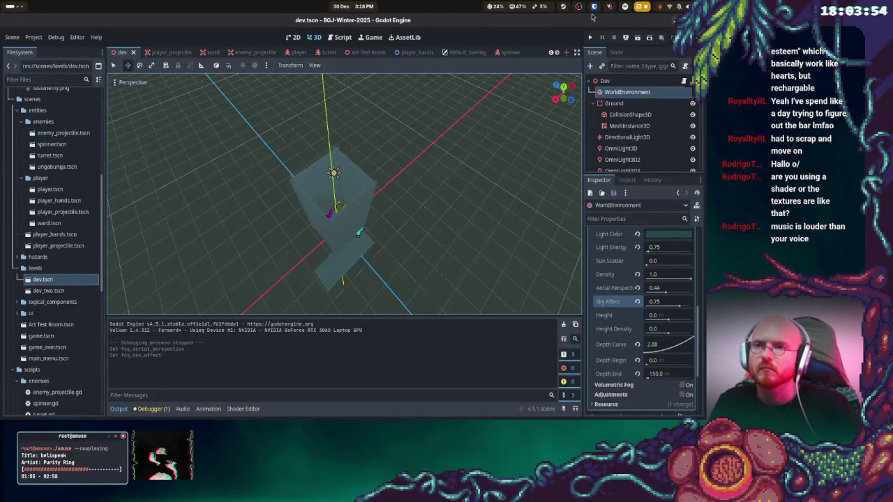
# Playtest the fog changes from the title menu, then stop the game
pyautogui.click(592, 38)
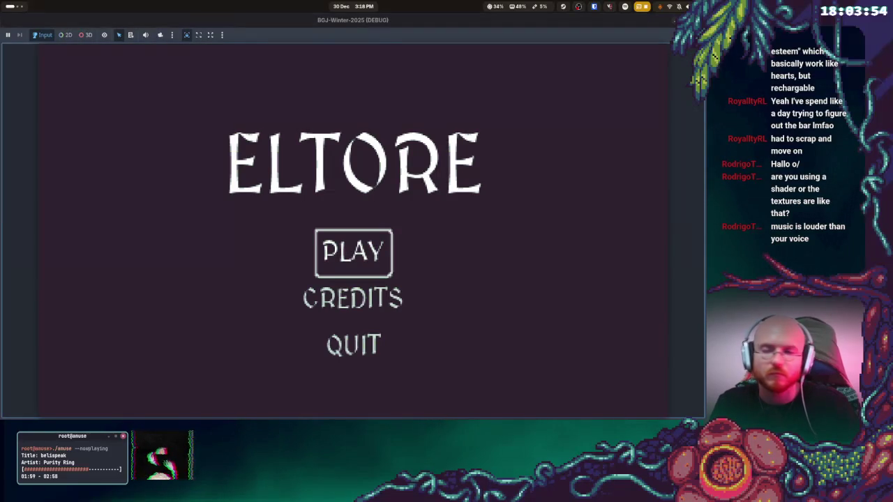
pyautogui.press('Return')
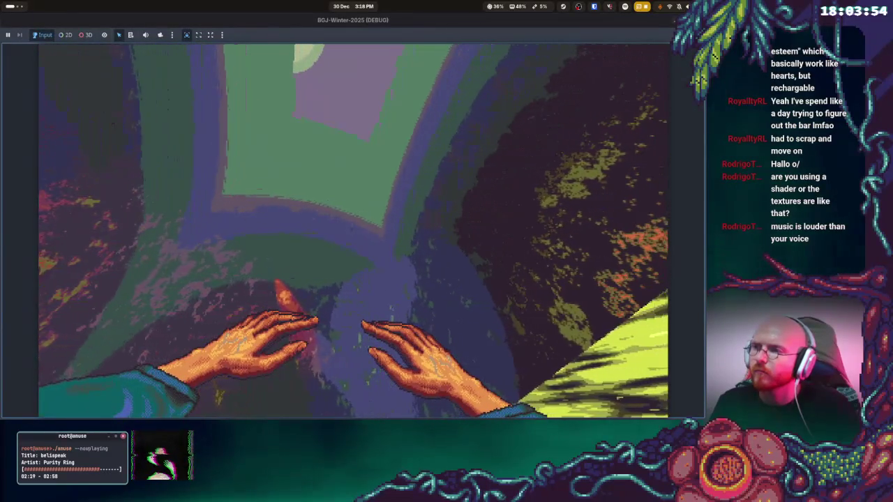
pyautogui.press('F8')
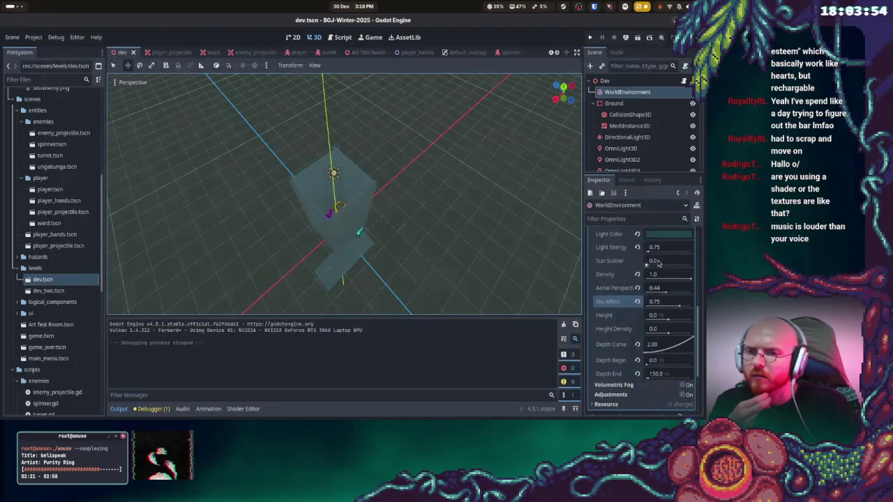
# Turn off Use Debanding in the environment's Sky settings
pyautogui.scroll(5, 652, 293)
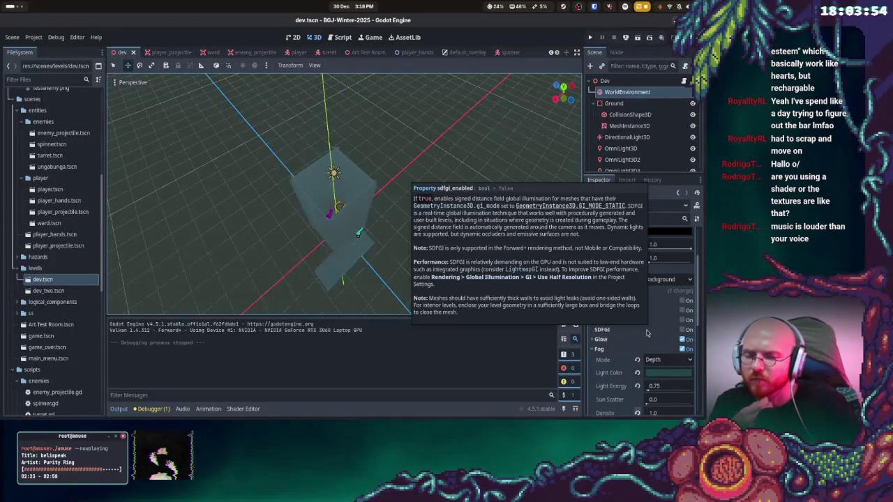
pyautogui.scroll(3, 650, 321)
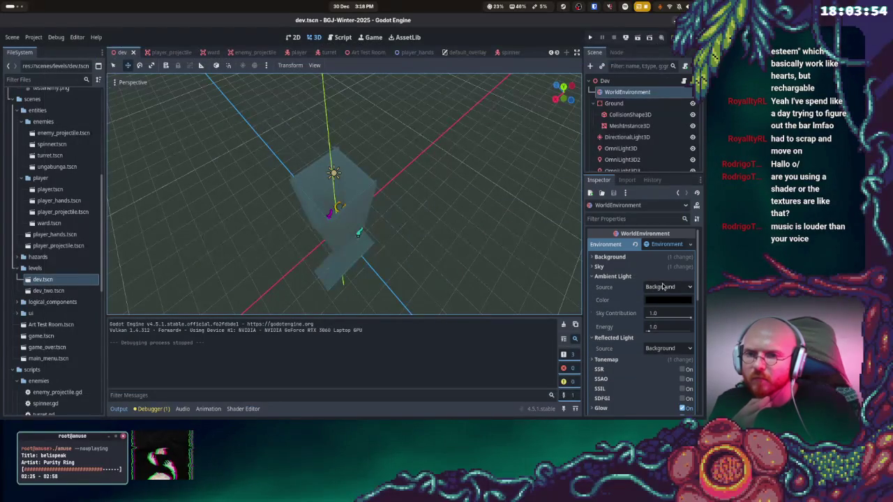
pyautogui.click(614, 267)
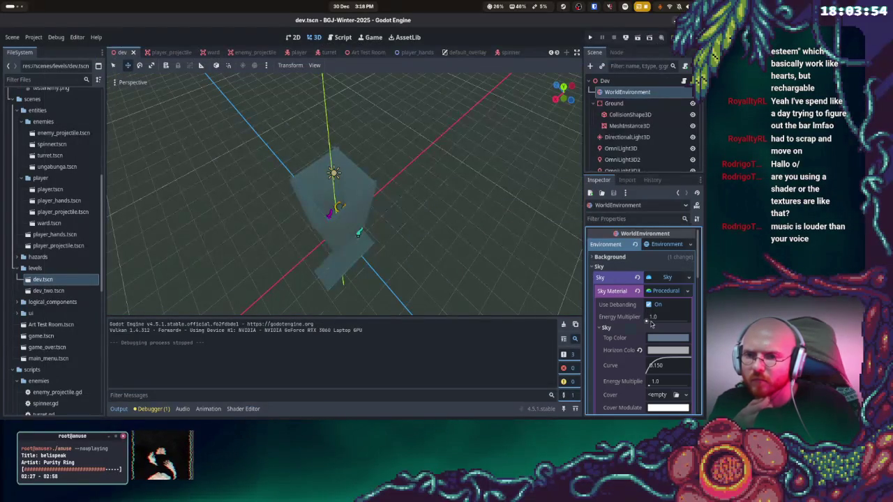
pyautogui.click(649, 305)
# Set the background mode to Clear Color, keeping ambient light source on Background
pyautogui.click(633, 259)
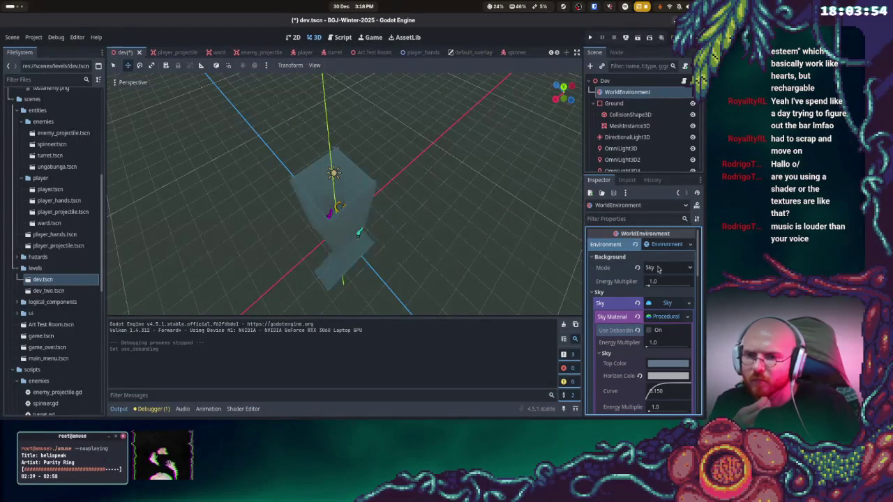
pyautogui.click(660, 269)
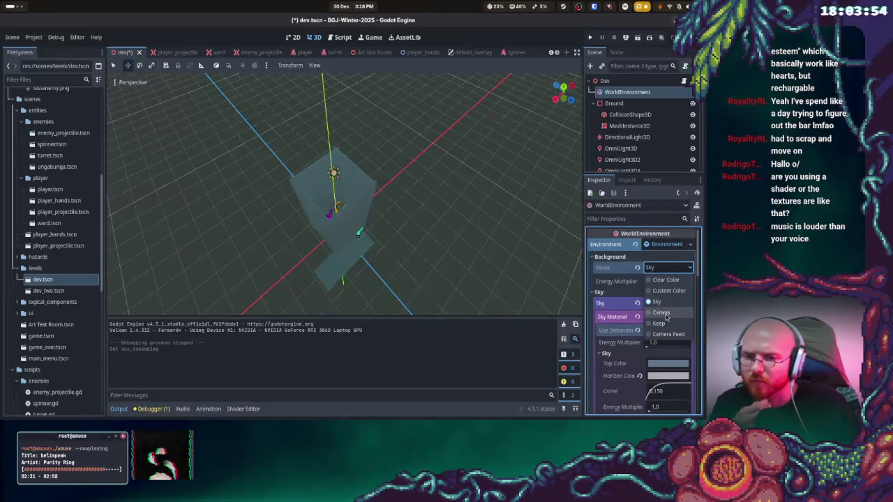
pyautogui.click(667, 281)
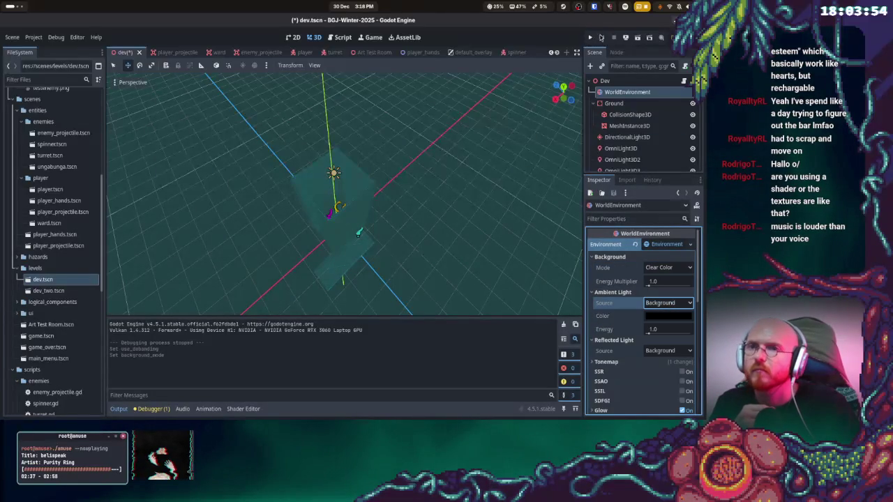
pyautogui.click(670, 306)
pyautogui.click(670, 307)
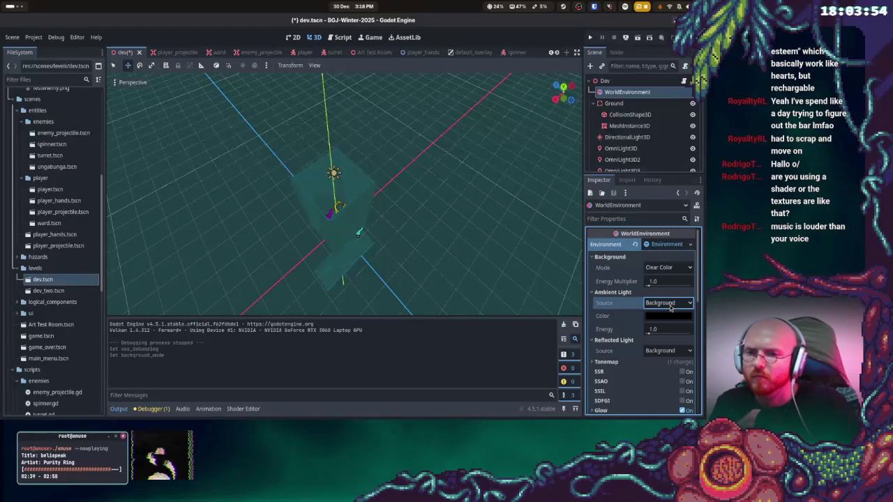
# Playtest the background change from the title menu, then stop the game
pyautogui.click(591, 38)
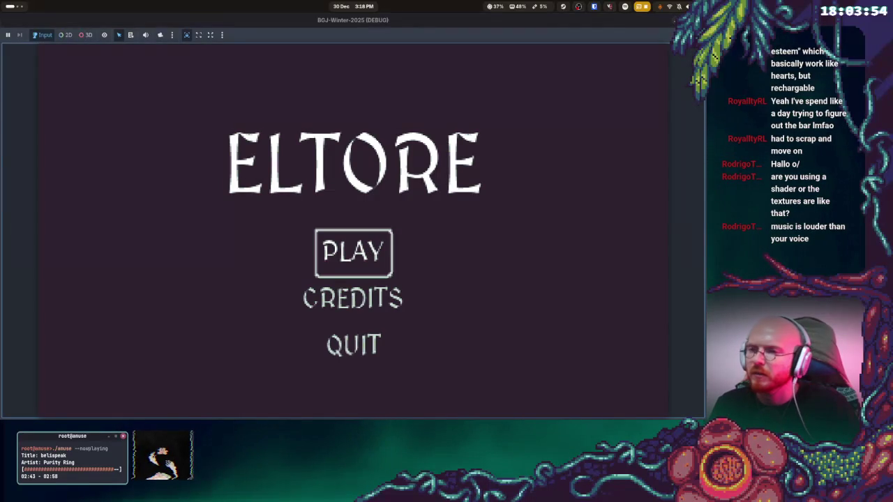
pyautogui.press('Return')
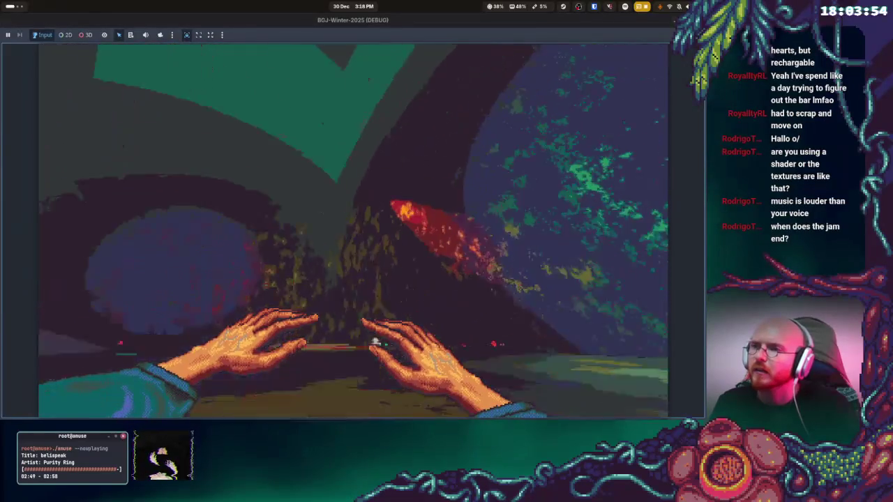
pyautogui.press('F8')
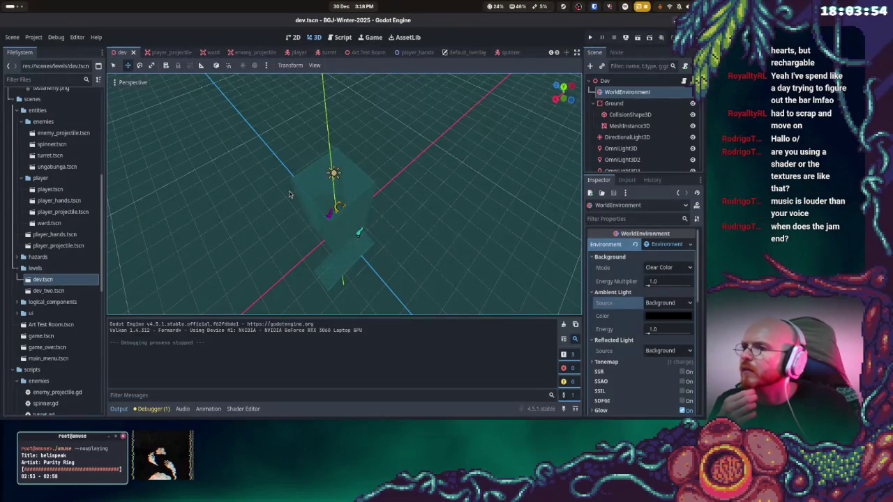
# Duplicate the Ground body into Ground2 and raise it high along Y
pyautogui.moveTo(289, 194); pyautogui.dragTo(353, 235)
pyautogui.click(332, 238)
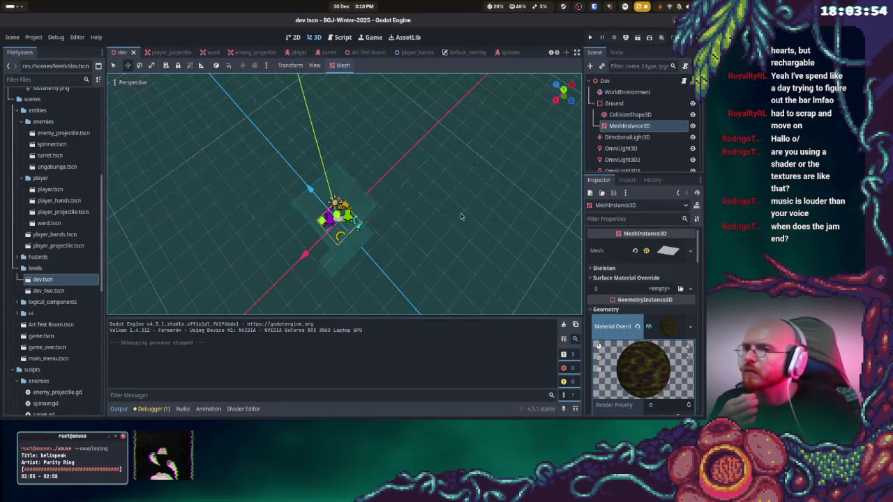
pyautogui.click(614, 103)
pyautogui.rightClick(614, 103)
pyautogui.click(628, 255)
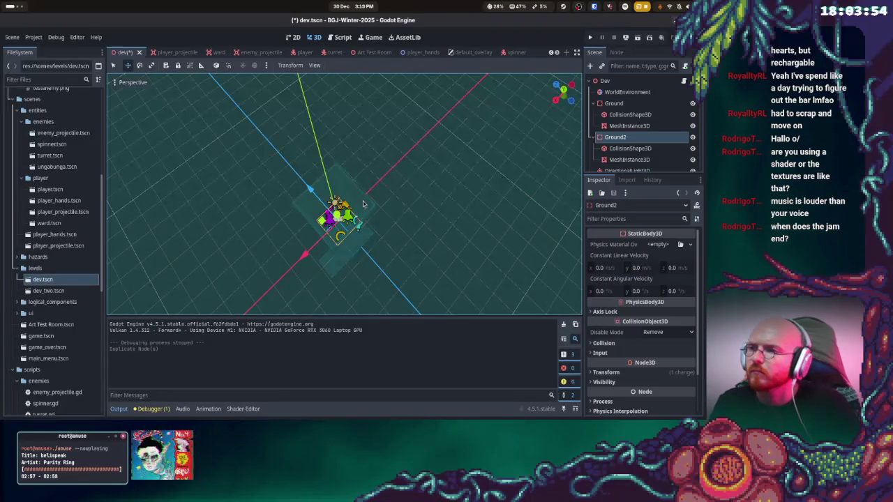
pyautogui.moveTo(337, 204)
pyautogui.mouseDown()
pyautogui.moveTo(310, 127)
pyautogui.moveTo(313, 145)
pyautogui.mouseUp()
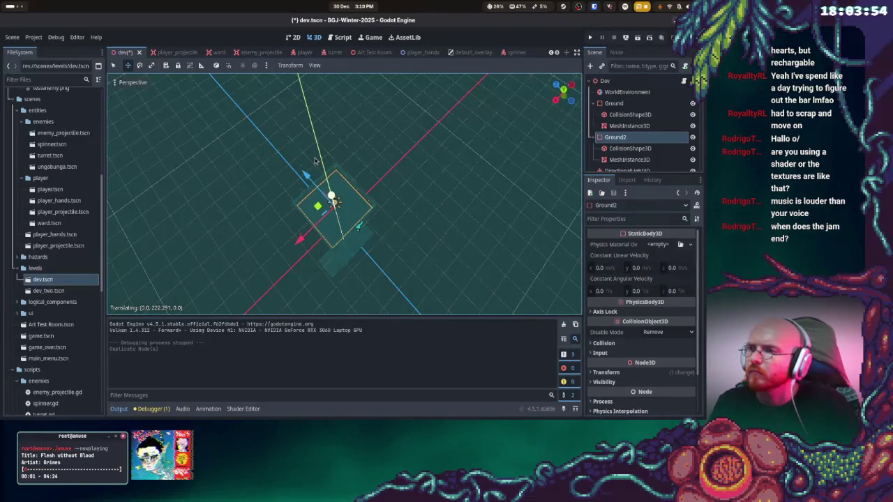
# Playtest the raised Ground2 from the title menu, then stop the game
pyautogui.click(589, 37)
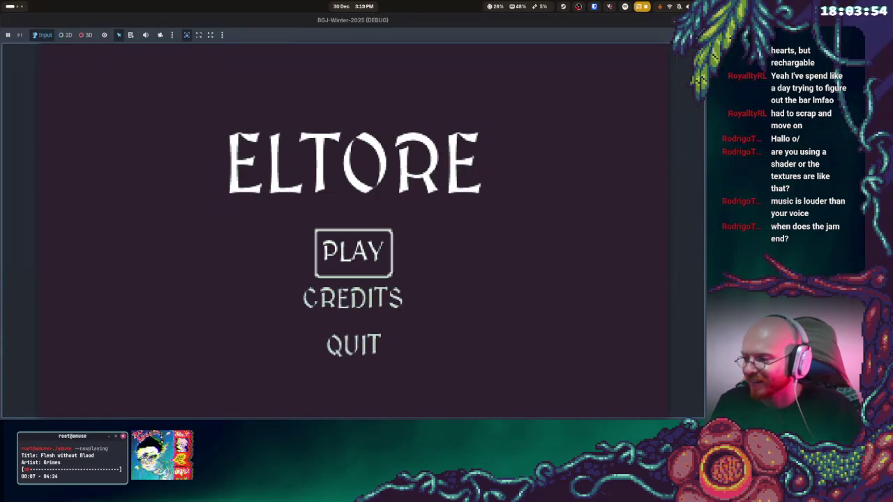
pyautogui.click(353, 252)
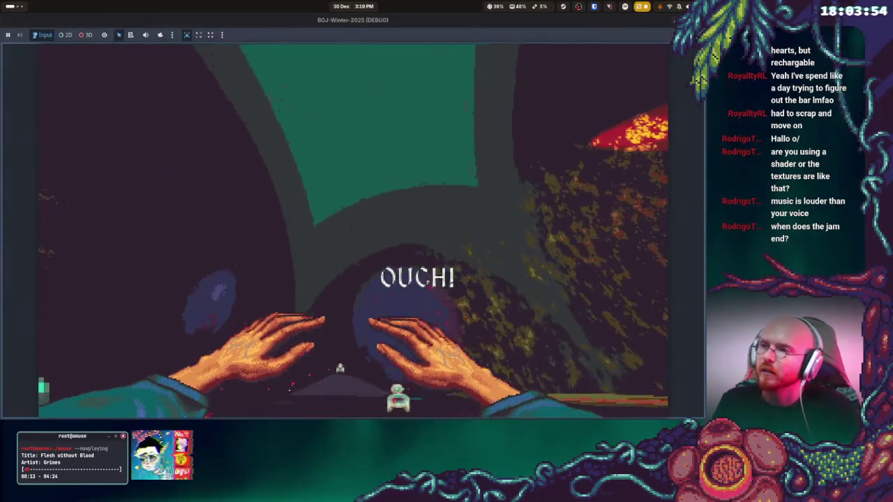
pyautogui.press('F8')
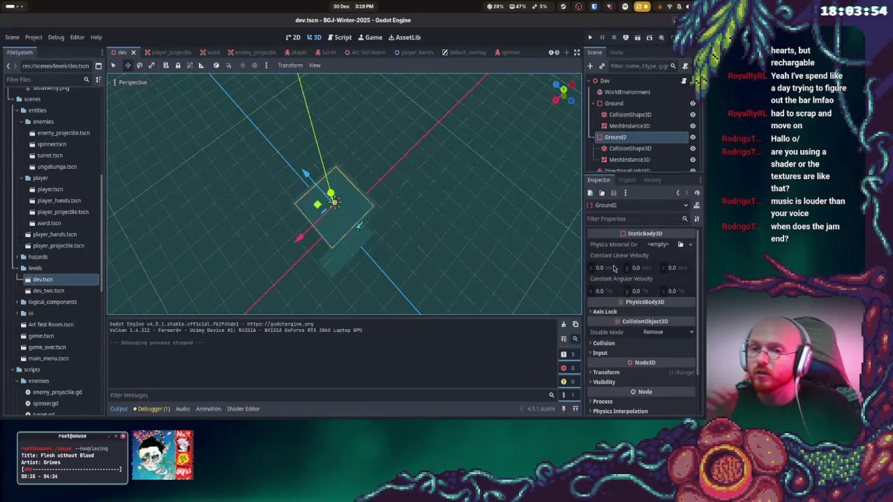
# Make the WorldEnvironment fog light colour purple and test it in-game
pyautogui.click(627, 92)
pyautogui.scroll(-5, 663, 314)
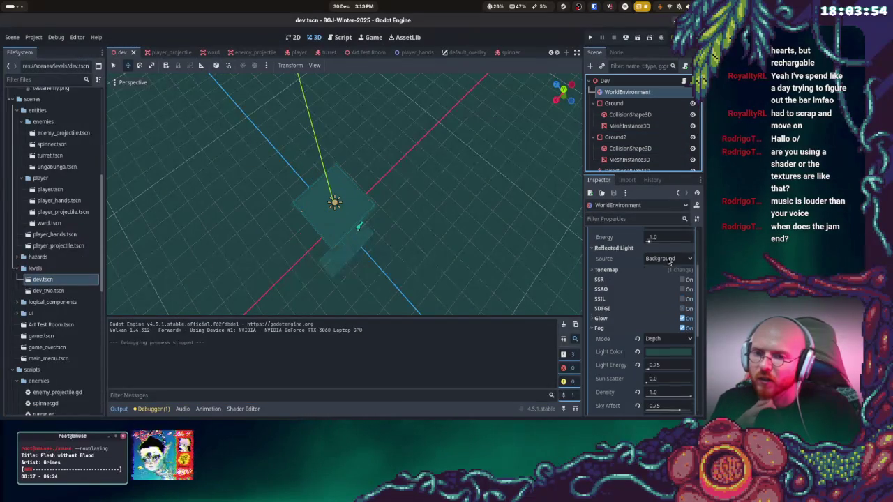
pyautogui.click(666, 328)
pyautogui.click(661, 124)
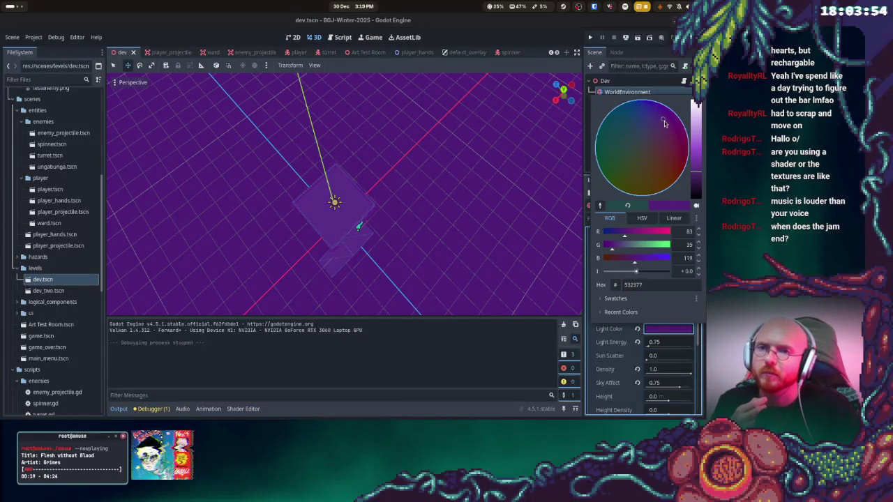
pyautogui.click(591, 37)
pyautogui.click(591, 37)
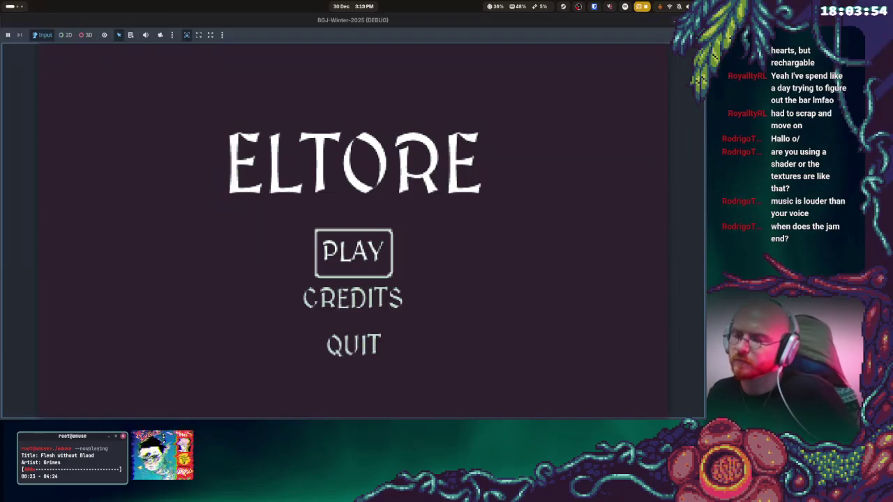
pyautogui.press('Return')
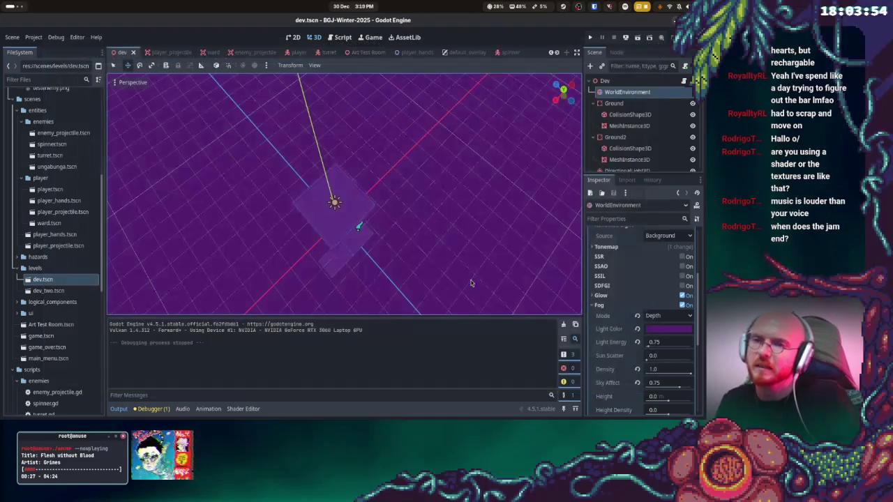
# Darken the purple fog colour, playtest it again, and stop the game
pyautogui.click(656, 330)
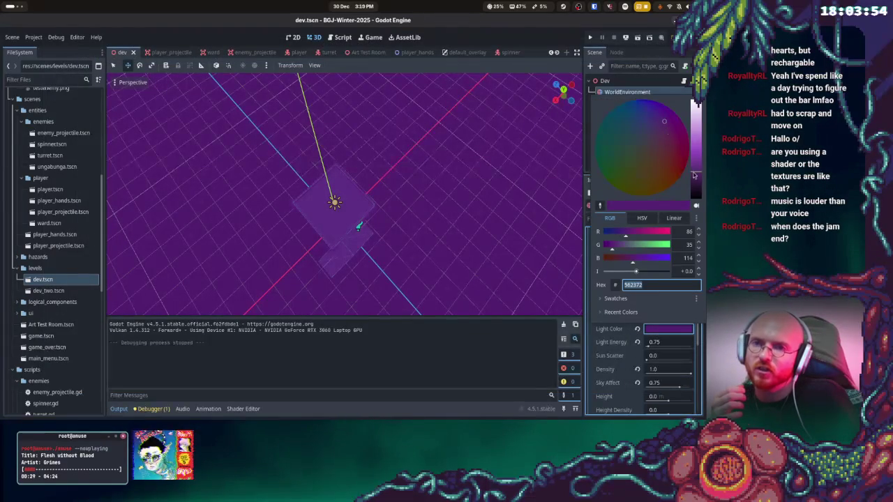
pyautogui.moveTo(694, 176); pyautogui.dragTo(696, 187)
pyautogui.press('Escape')
pyautogui.click(593, 37)
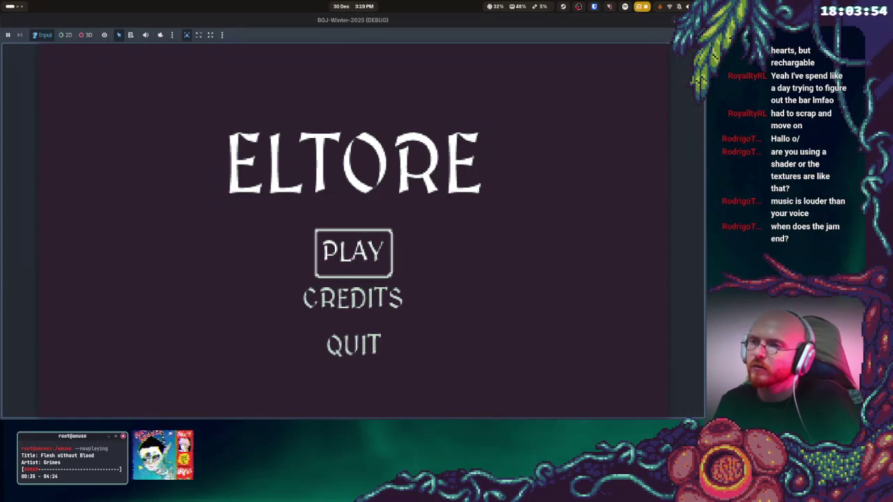
pyautogui.press('Return')
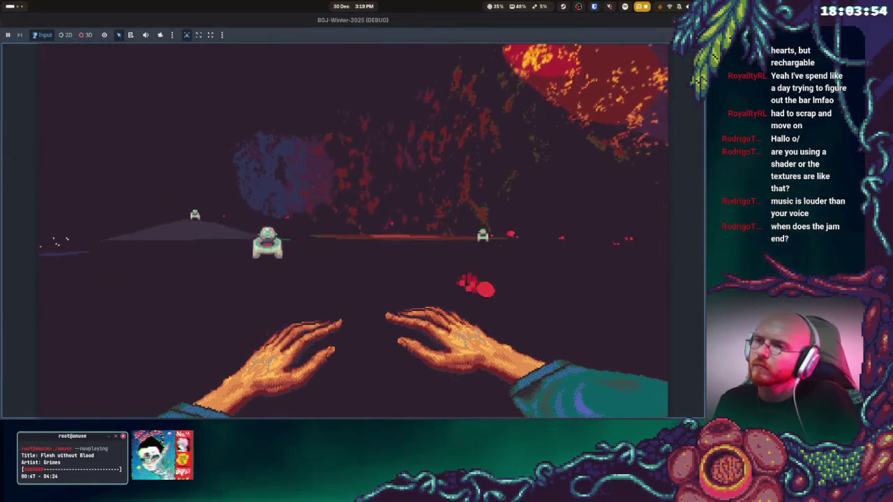
pyautogui.press('F8')
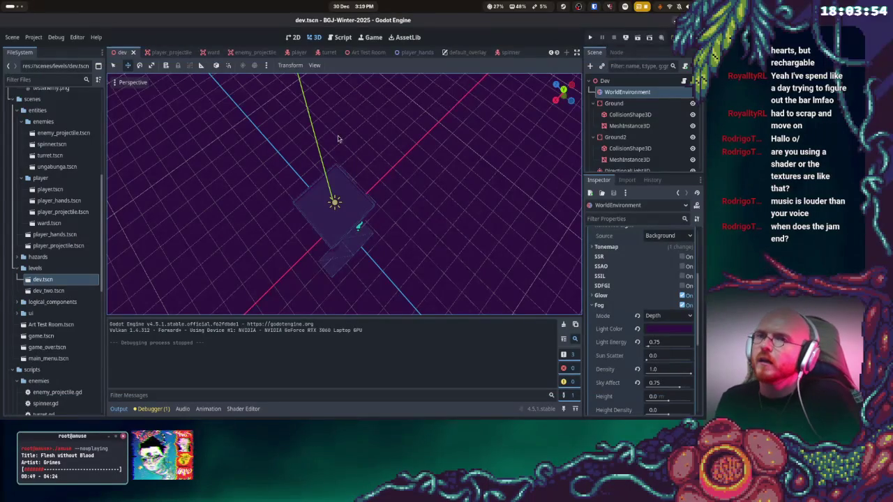
# Open a new terminal window over the editor
pyautogui.press('super')
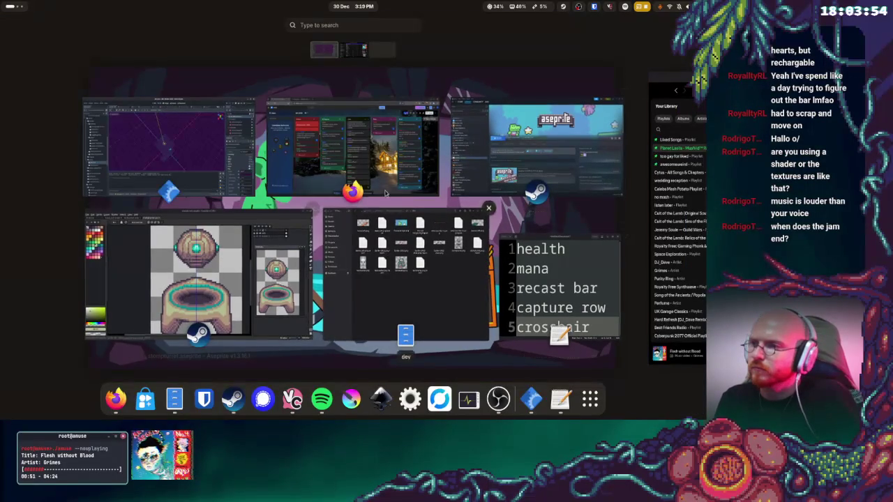
pyautogui.press('super')
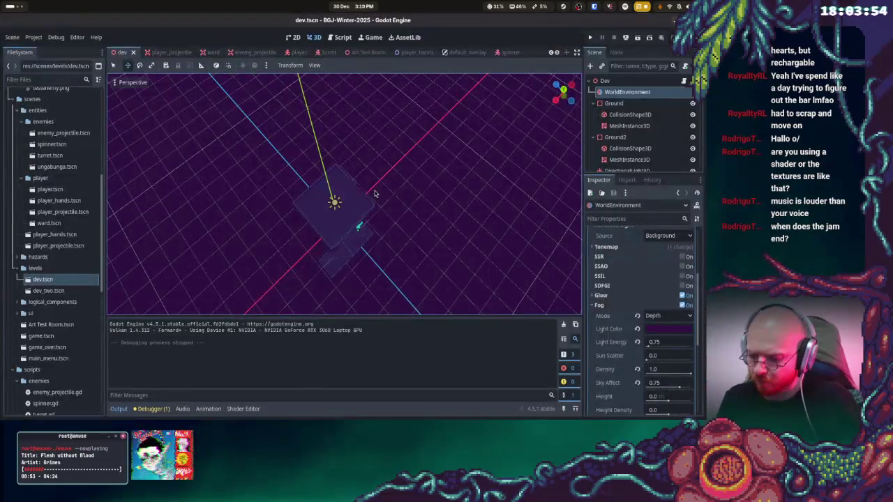
pyautogui.hotkey('ctrl', 'alt', 't')
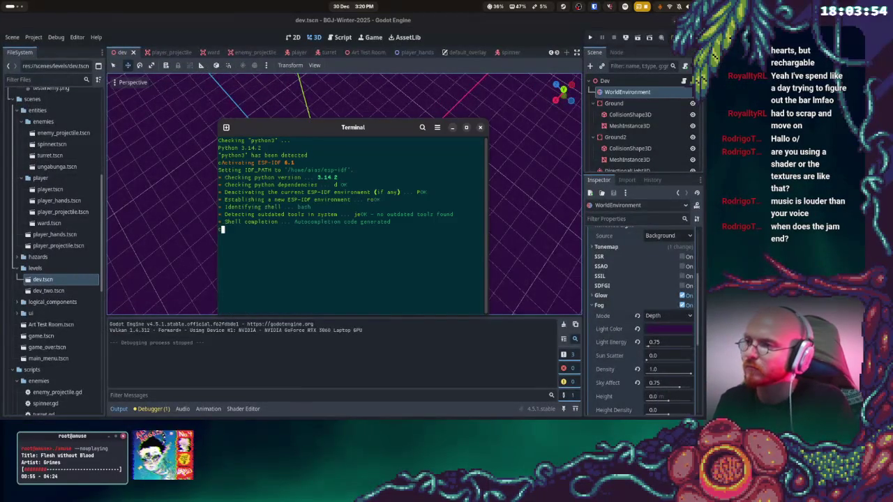
# Navigate the terminal into the Projects/BGJ-Winter-2025 folder and list its files
pyautogui.write('cd Projects cd EGJ')
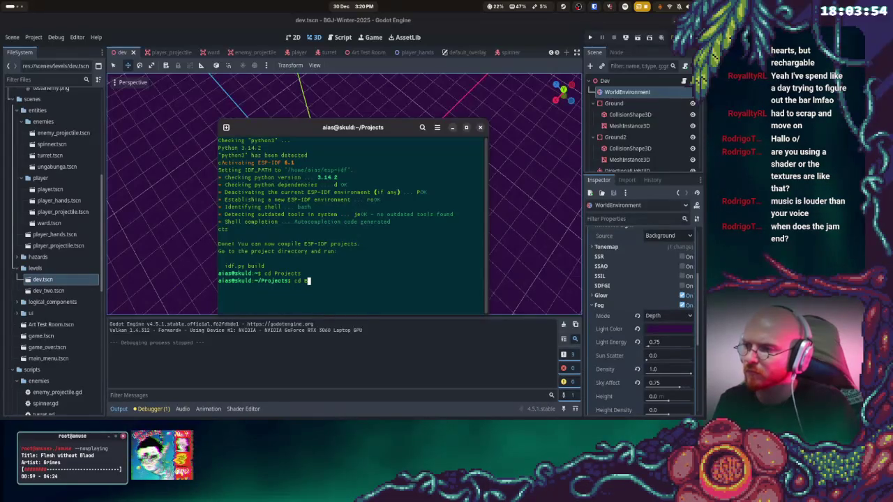
pyautogui.write('G')
pyautogui.press('Tab')
pyautogui.press('Return')
pyautogui.write('ls')
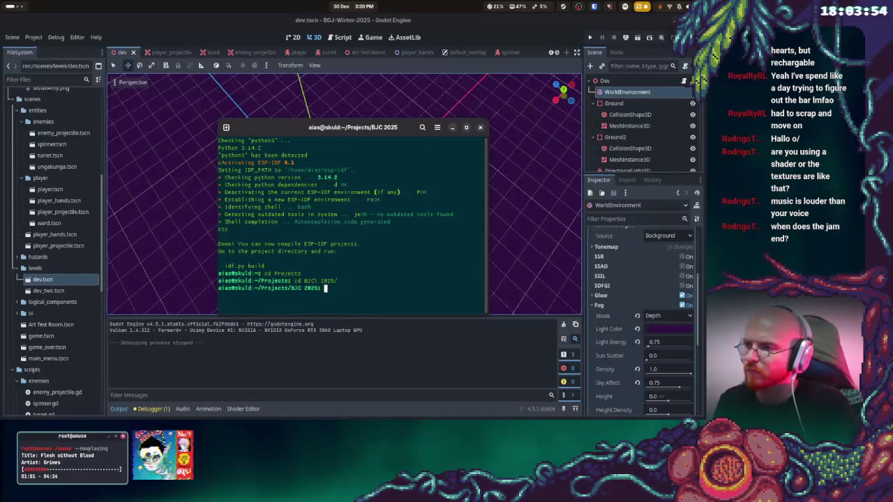
pyautogui.press('Return')
pyautogui.write('g')
pyautogui.write('cd ..')
pyautogui.press('Return')
pyautogui.write('ls')
pyautogui.press('Return')
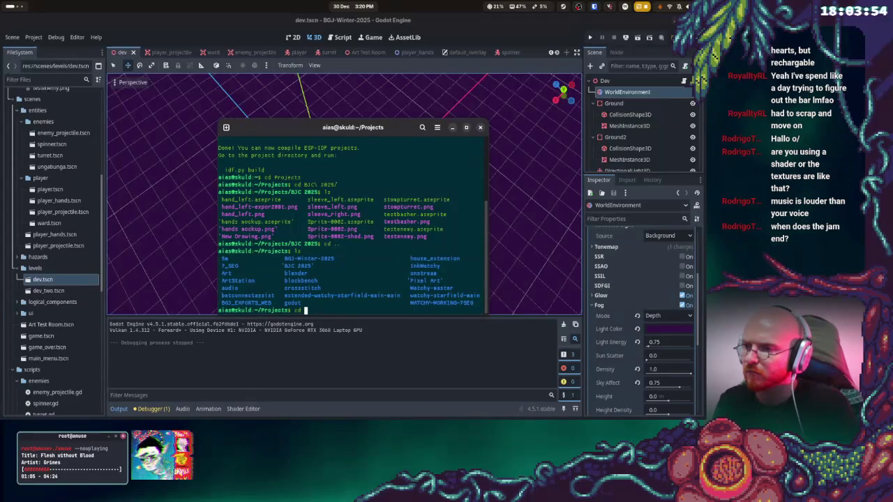
pyautogui.write('J')
pyautogui.press('Tab')
pyautogui.press('Return')
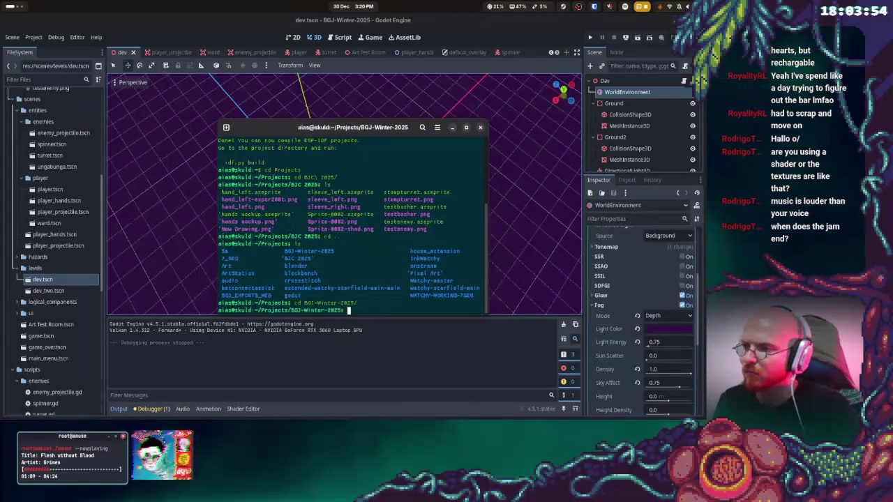
pyautogui.write('ls')
pyautogui.press('Return')
# Run git pull, check git status, and stage all changes with git add
pyautogui.write('git pull')
pyautogui.press('Return')
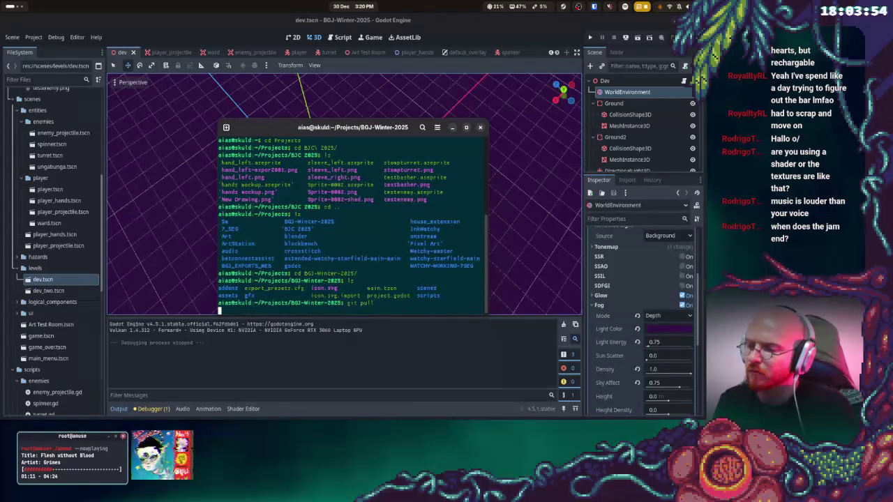
pyautogui.press('Return')
pyautogui.write('git status')
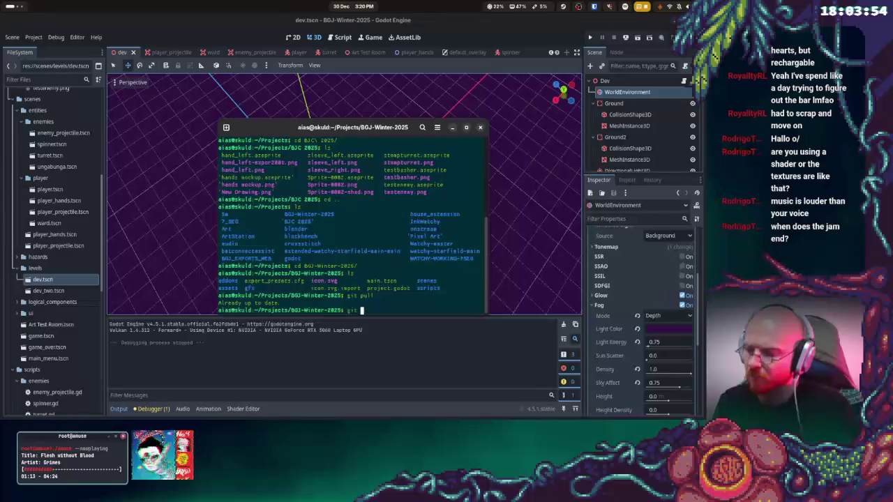
pyautogui.press('Return')
pyautogui.write('git add .')
pyautogui.press('Return')
# Commit with message 'tweaked fog and lighting in main dev scene' and git push to main
pyautogui.write('git commit -')
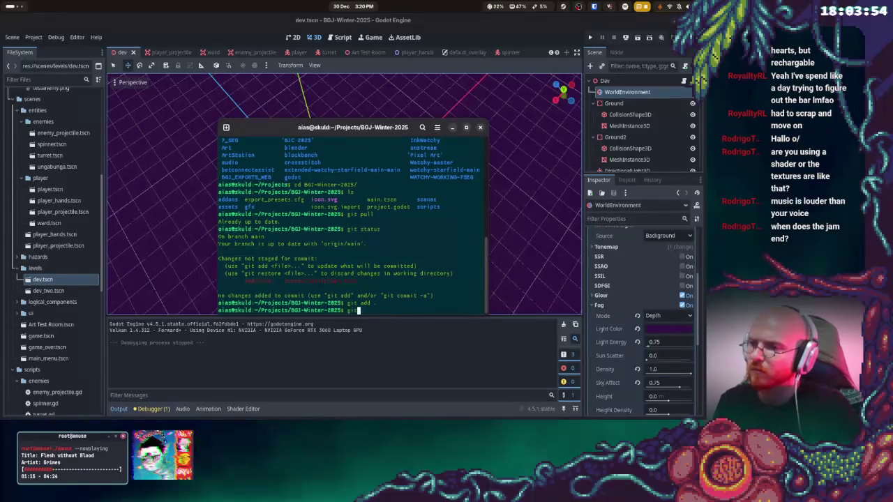
pyautogui.write('m "twea')
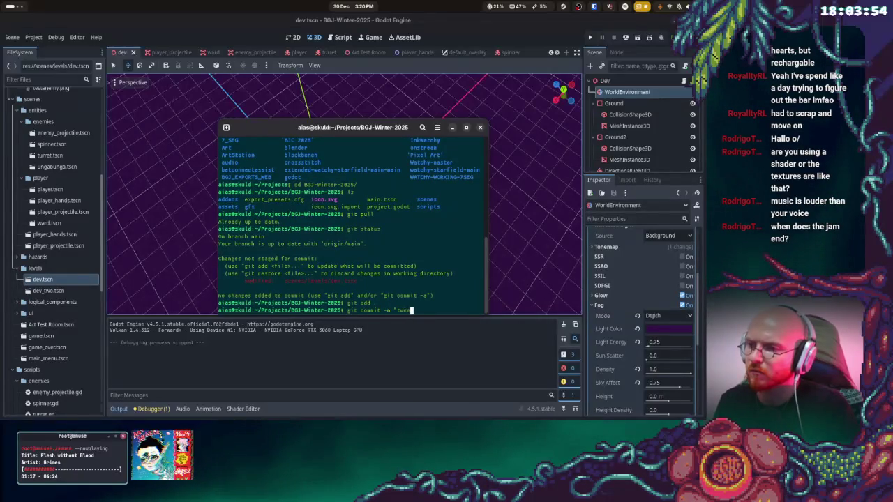
pyautogui.write('ked fog and stuff')
pyautogui.press('BackSpace')
pyautogui.press('BackSpace')
pyautogui.press('BackSpace')
pyautogui.write('ighting in main')
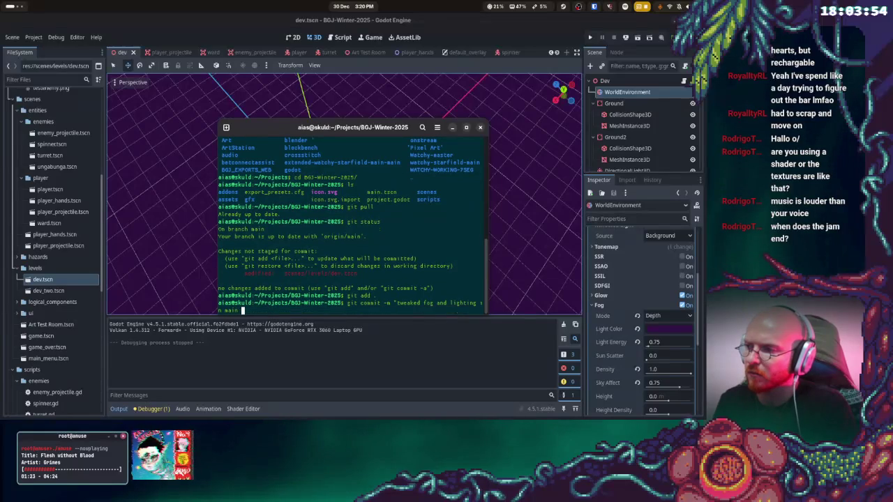
pyautogui.write(' dev scene"')
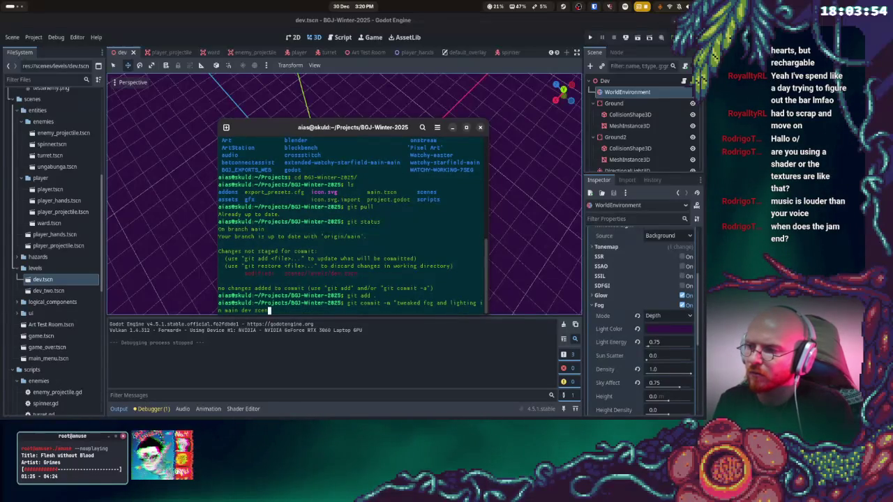
pyautogui.press('Return')
pyautogui.write('git push')
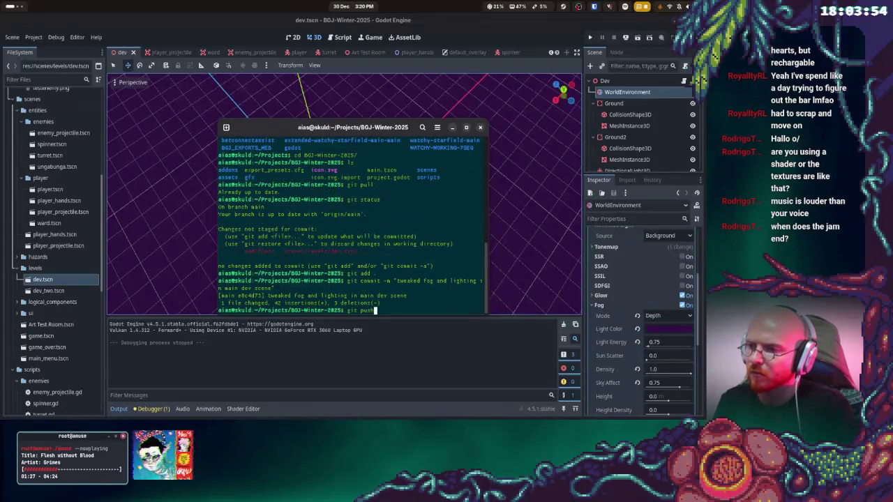
pyautogui.press('Return')
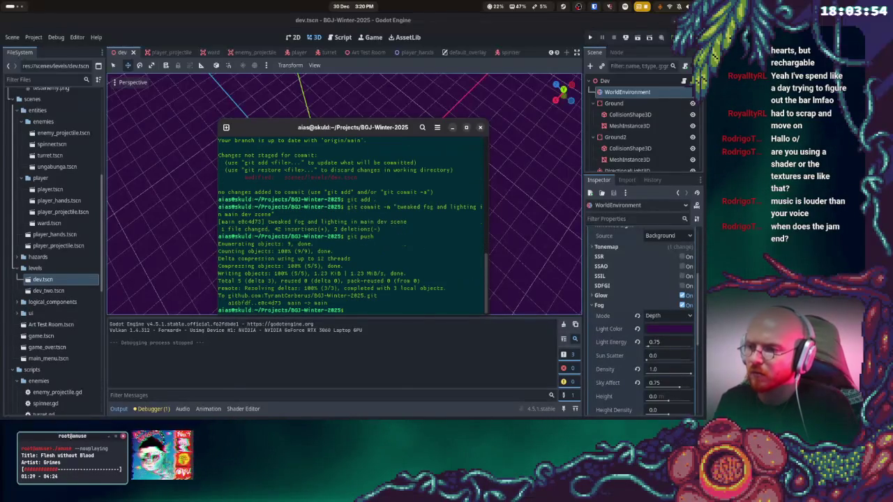
# Close the terminal and return to the Godot editor window
pyautogui.hotkey('ctrl', 'd')
pyautogui.press('super')
pyautogui.click(375, 194)
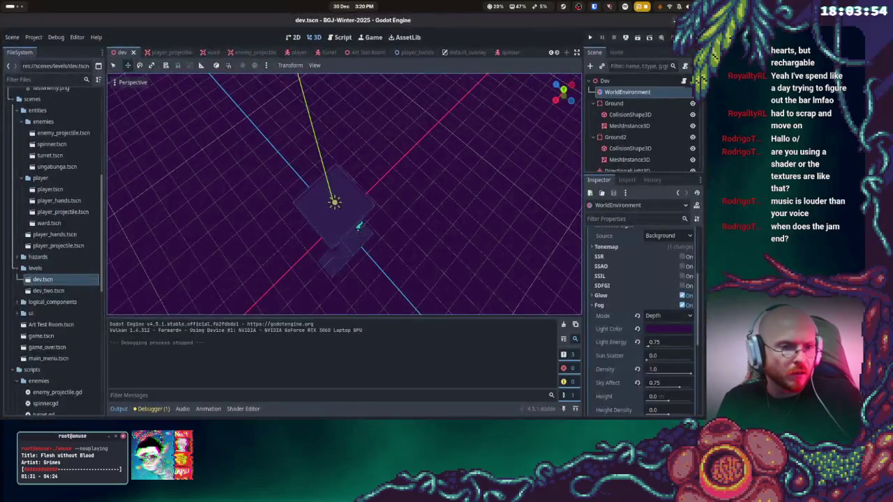
# Switch back to the Godot editor, then launch a new Firefox window with Super+B
pyautogui.press('super')
pyautogui.click(359, 225)
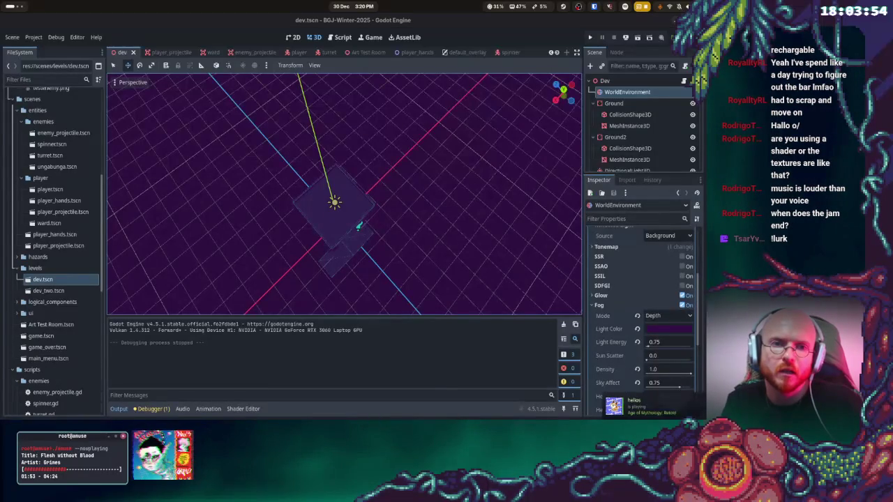
pyautogui.press('super+b')
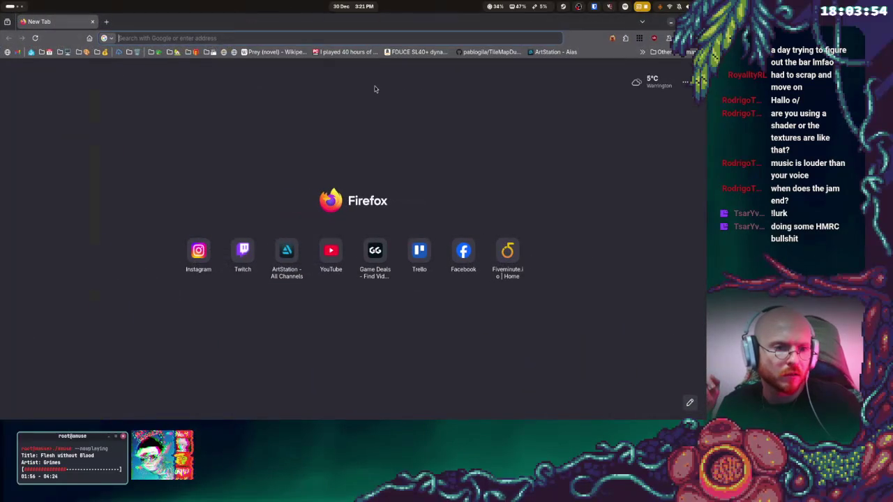
# Enter 'itch' in Firefox's address bar and load itch.io
pyautogui.click(262, 35)
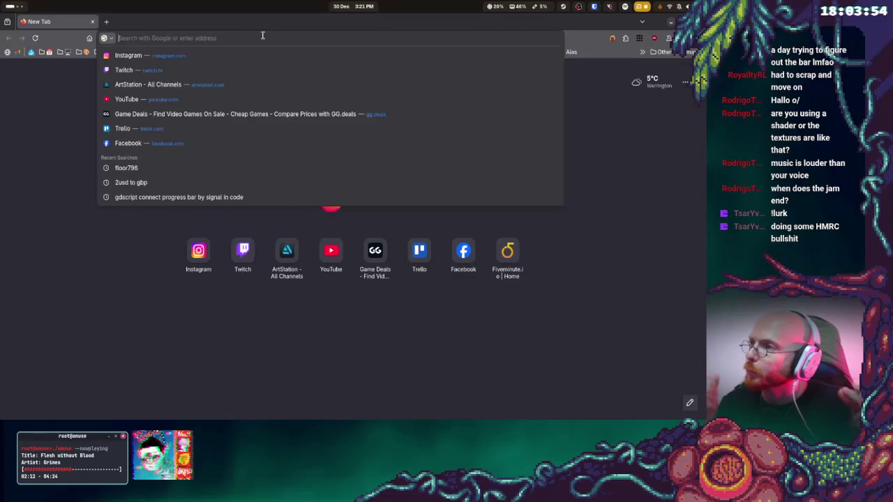
pyautogui.write('itch.io/')
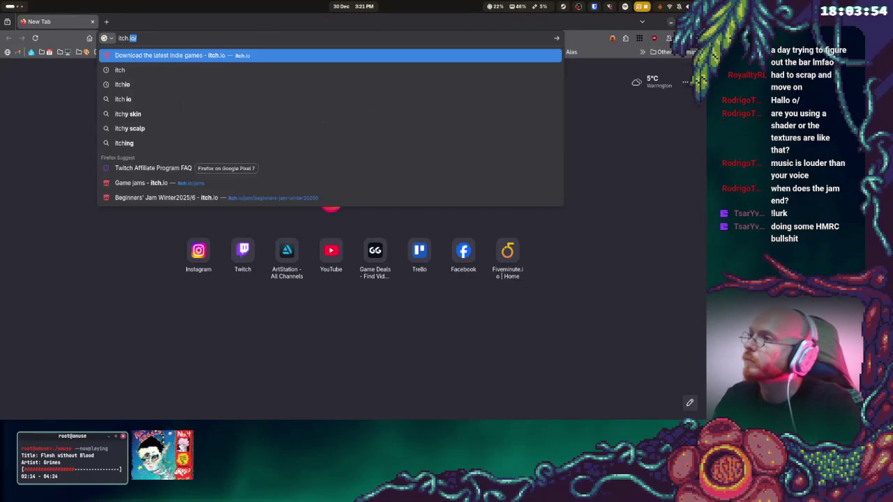
pyautogui.press('Return')
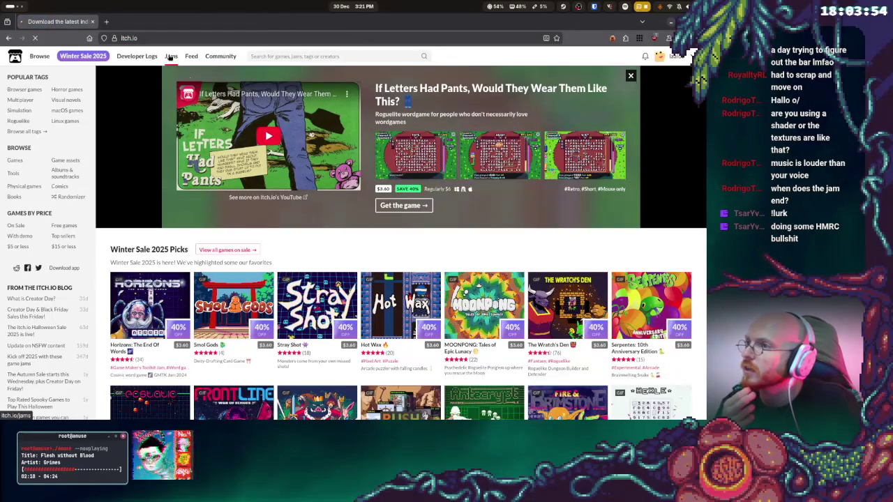
# Open itch.io's Game jams page and browse the December jam calendar
pyautogui.click(171, 57)
pyautogui.scroll(-3, 394, 228)
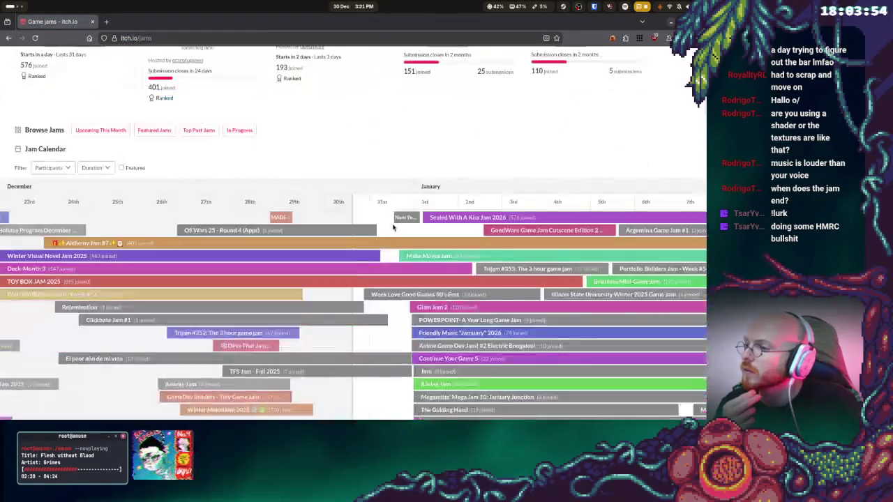
pyautogui.moveTo(2, 247); pyautogui.dragTo(276, 234)
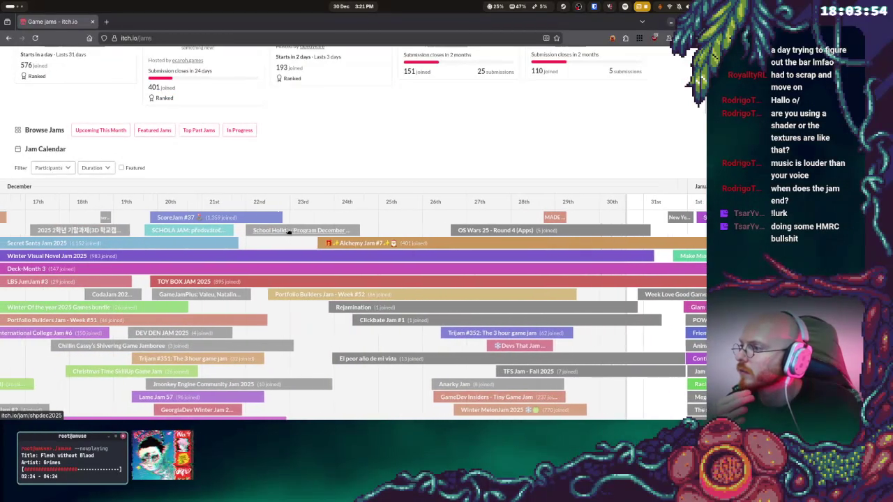
pyautogui.scroll(-2, 290, 231)
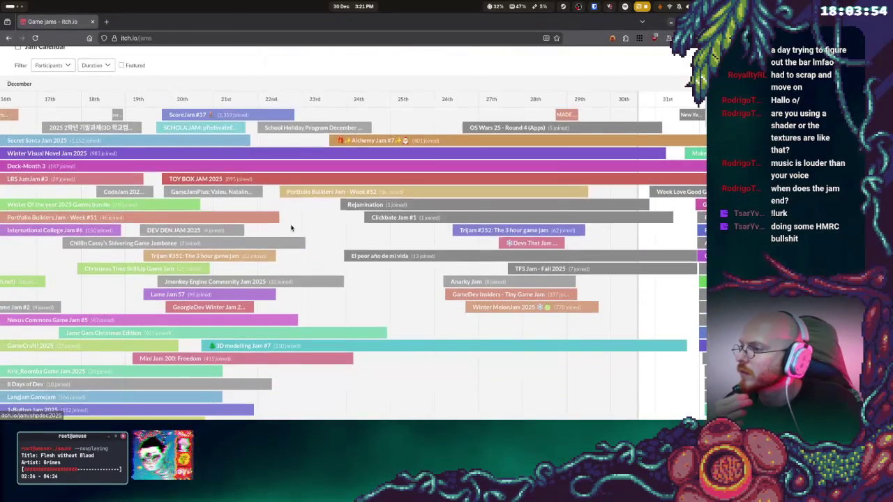
pyautogui.scroll(-1, 291, 227)
pyautogui.scroll(-3, 292, 228)
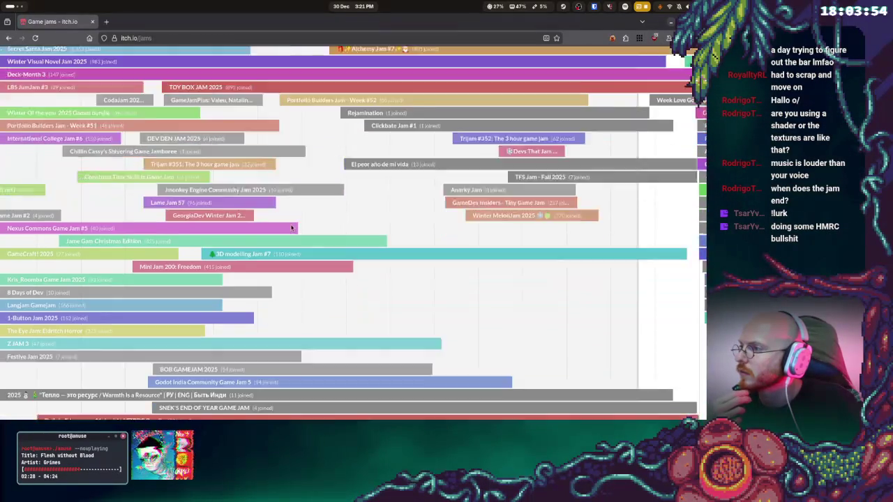
pyautogui.scroll(-2, 292, 227)
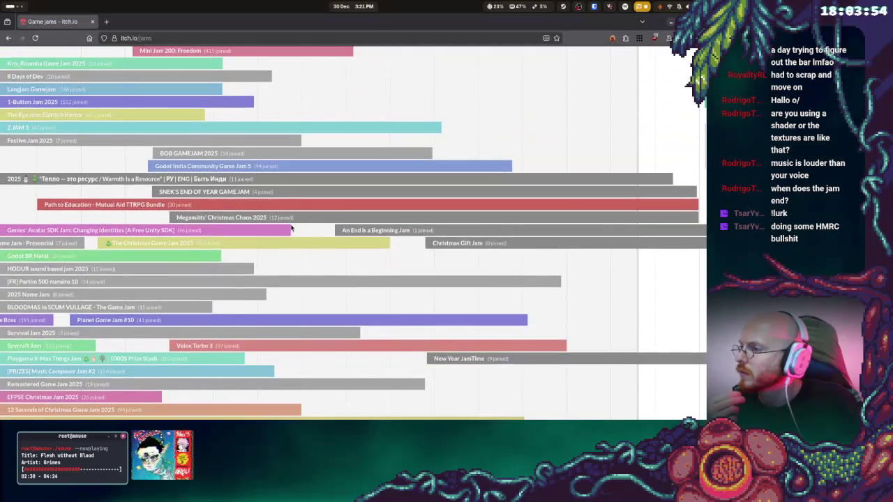
pyautogui.hscroll(-4, 292, 227)
pyautogui.scroll(2, 279, 173)
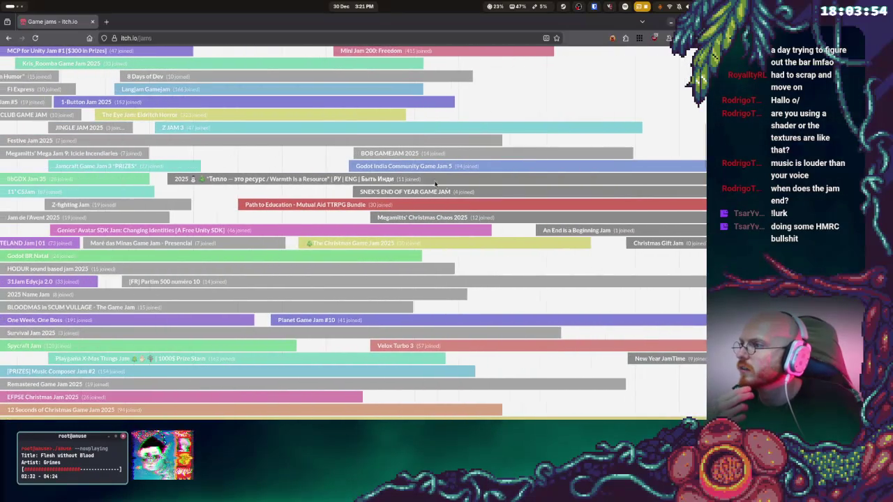
pyautogui.scroll(1, 279, 173)
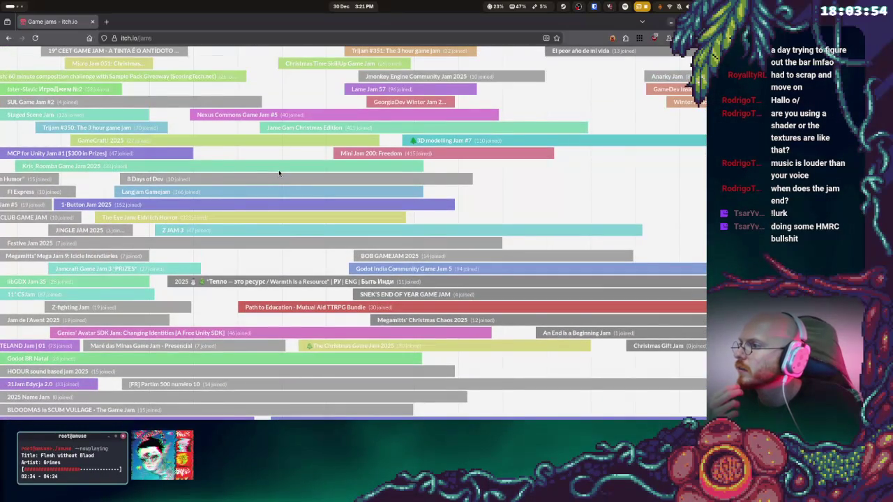
pyautogui.scroll(3, 279, 173)
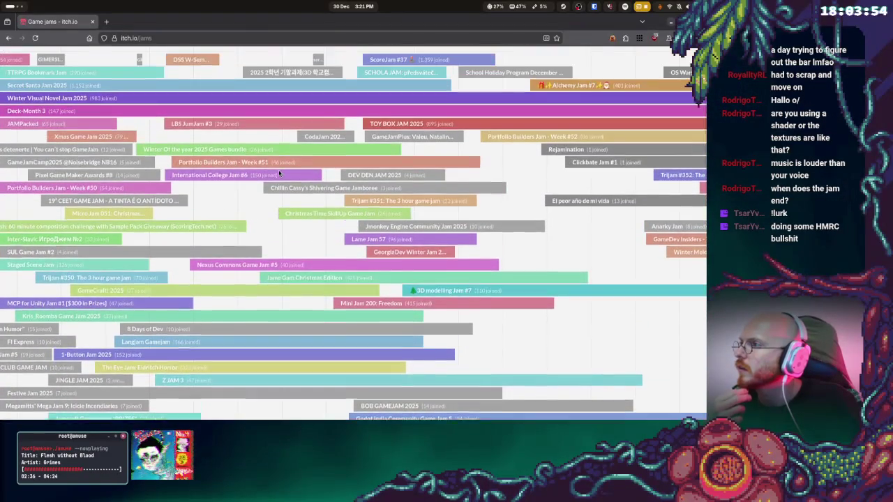
pyautogui.scroll(1, 279, 173)
pyautogui.scroll(-2, 279, 173)
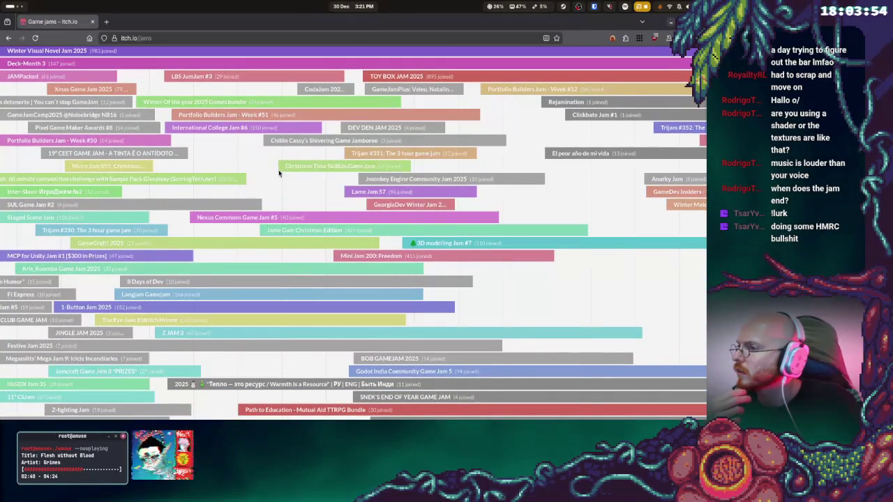
pyautogui.hscroll(-5, 279, 173)
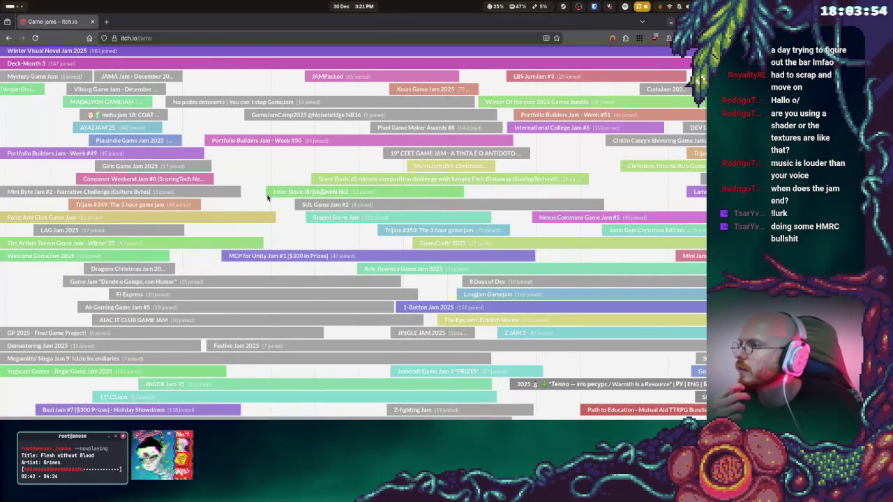
pyautogui.hscroll(5, 267, 197)
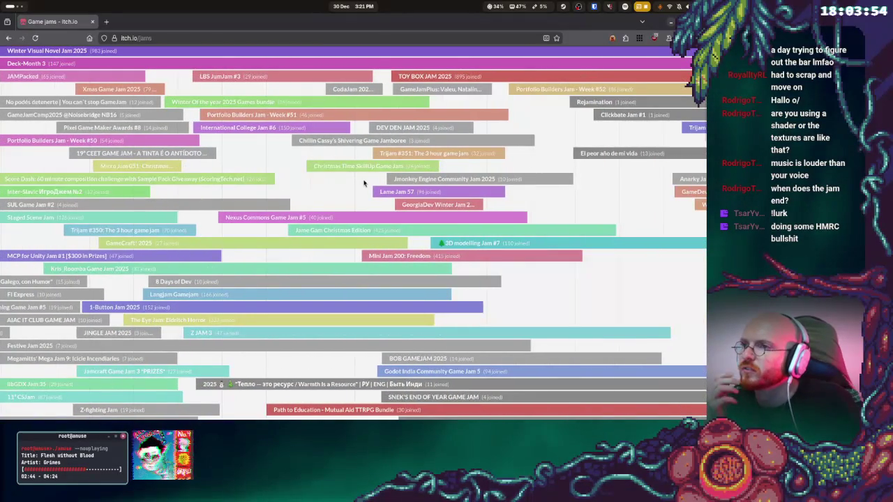
pyautogui.hscroll(1, 300, 209)
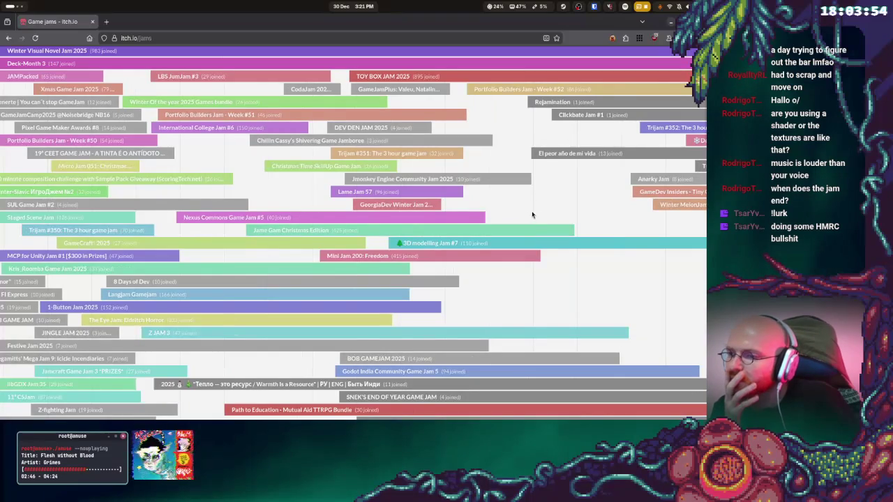
pyautogui.scroll(-5, 533, 215)
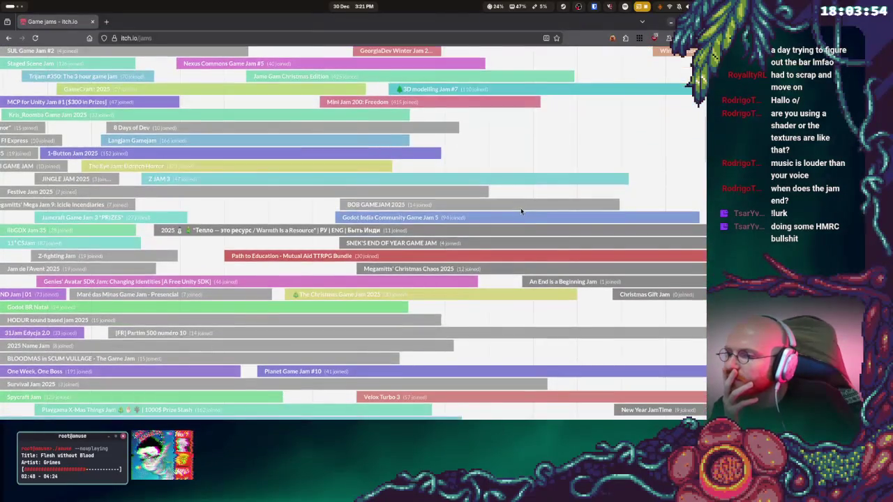
pyautogui.scroll(-7, 521, 211)
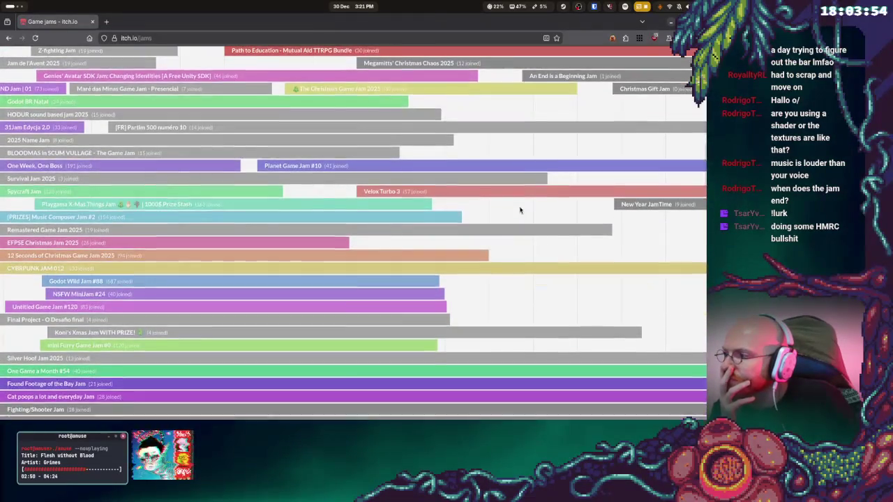
pyautogui.scroll(-9, 519, 210)
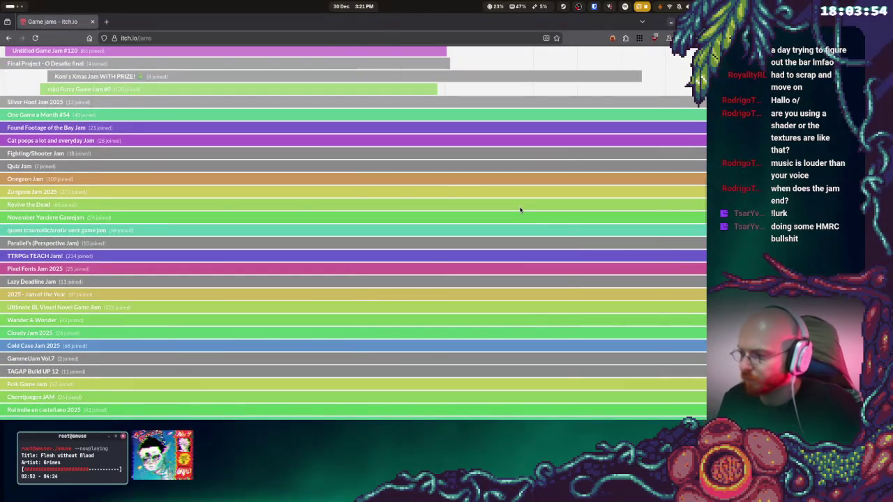
# Search the page for 'beginner' and open the Beginner's Jam Winter 2025 page
pyautogui.hotkey('ctrl', 'f')
pyautogui.write('beginner')
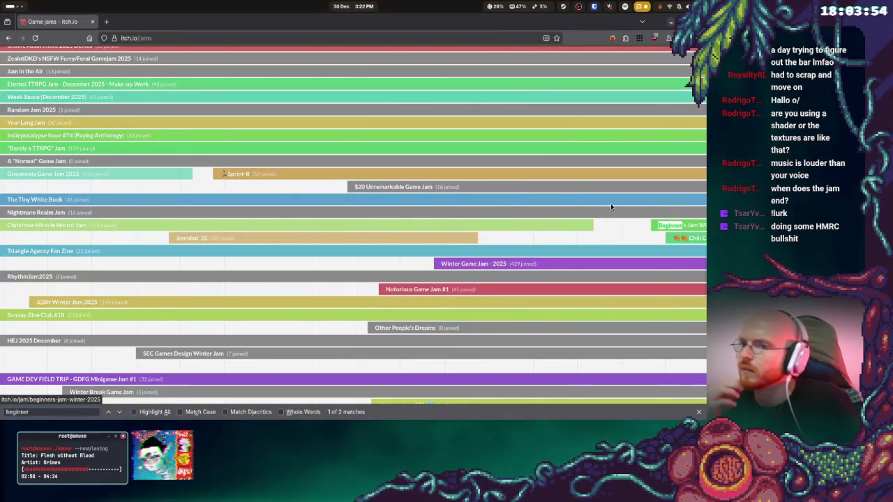
pyautogui.hscroll(5, 590, 230)
pyautogui.click(393, 229)
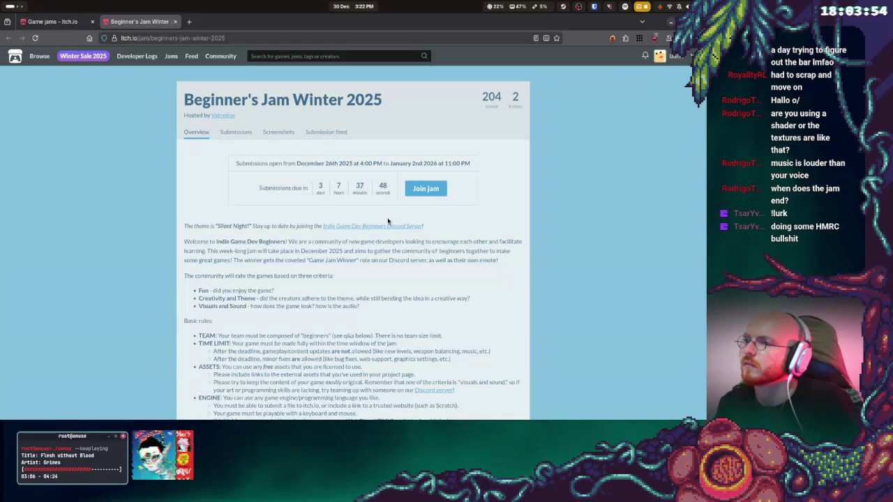
# Close the Beginner's Jam Winter 2025 tab and open the Beginners' Jam Winter2025/6 page to bookmark
pyautogui.click(176, 22)
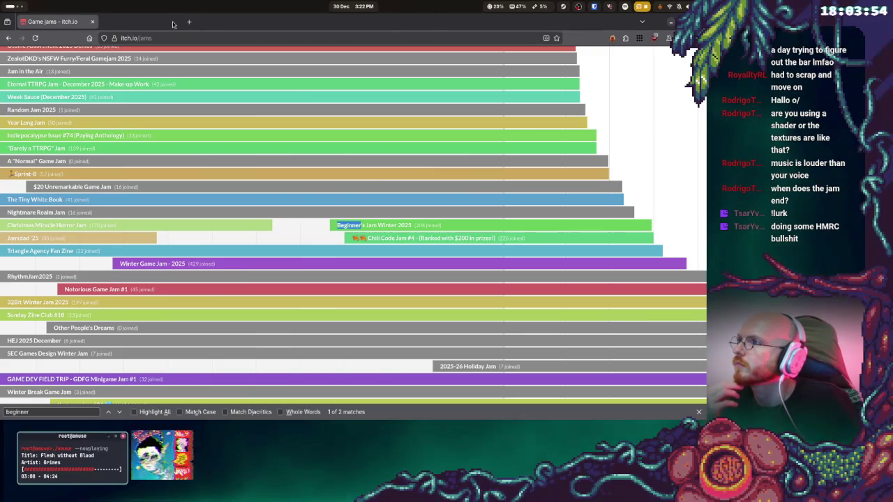
pyautogui.click(120, 413)
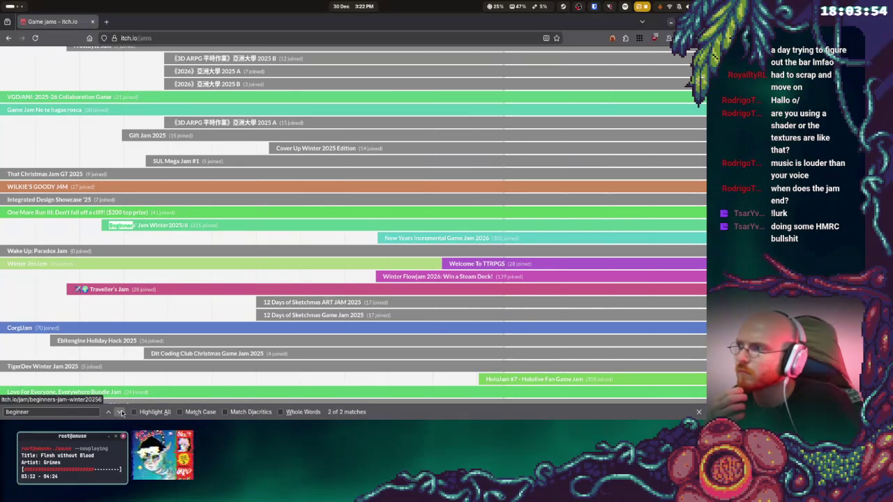
pyautogui.click(153, 226)
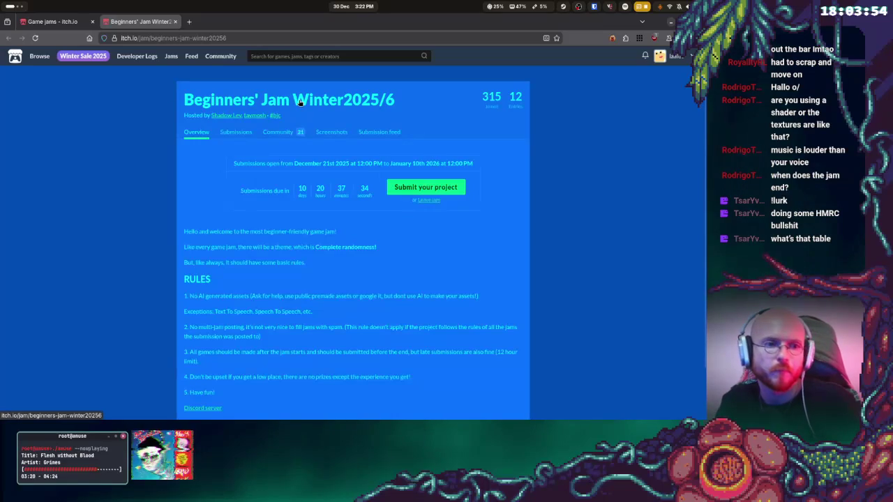
pyautogui.click(557, 38)
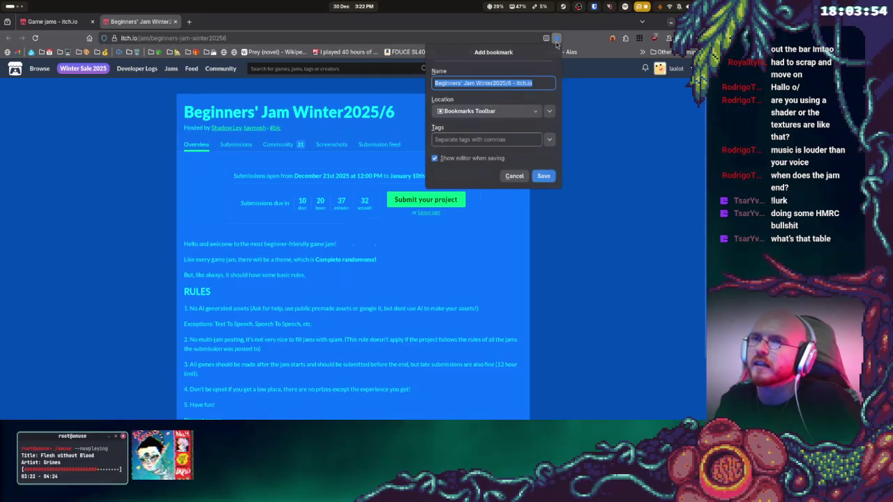
# Save the Beginners' Jam Winter2025/6 bookmark to the Bookmarks Toolbar, then return to Game jams
pyautogui.click(545, 175)
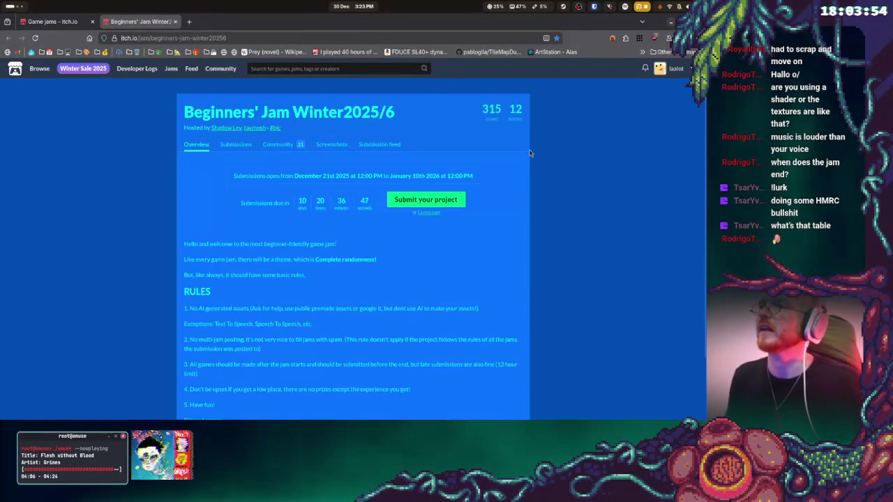
pyautogui.click(56, 21)
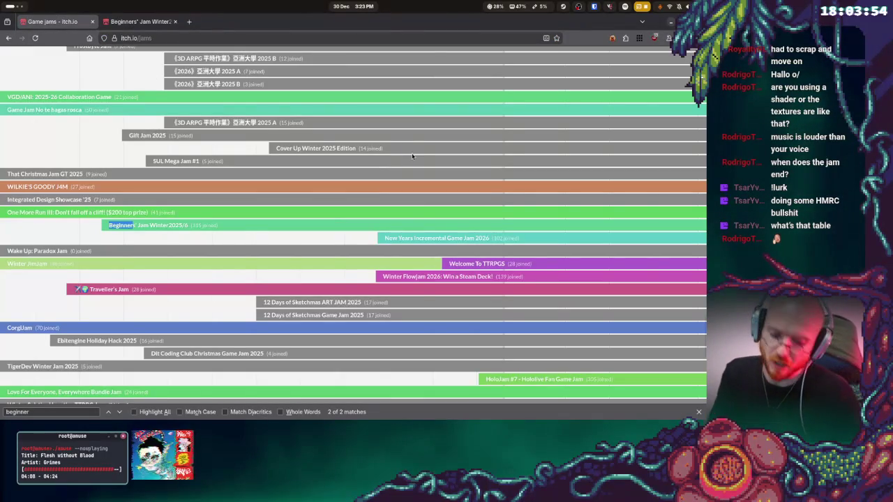
# Scroll the December jam calendar back up to the Browse Jams header
pyautogui.scroll(-3, 390, 162)
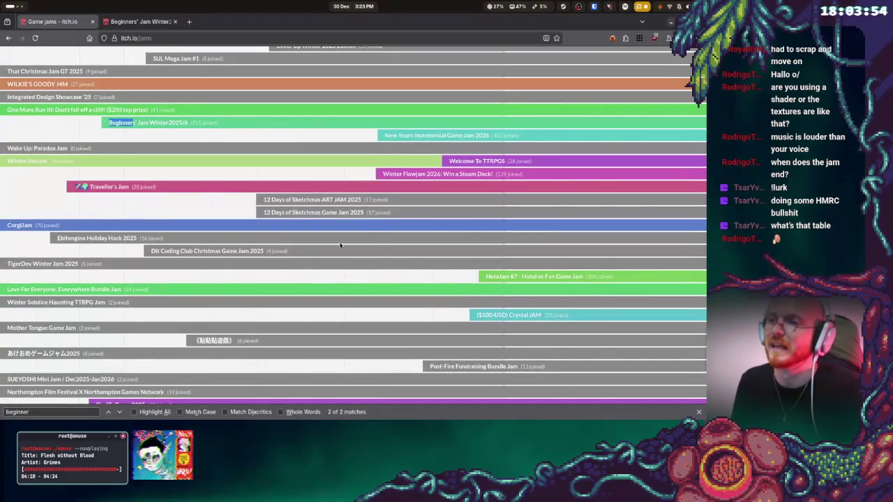
pyautogui.scroll(10, 341, 245)
pyautogui.scroll(10, 321, 230)
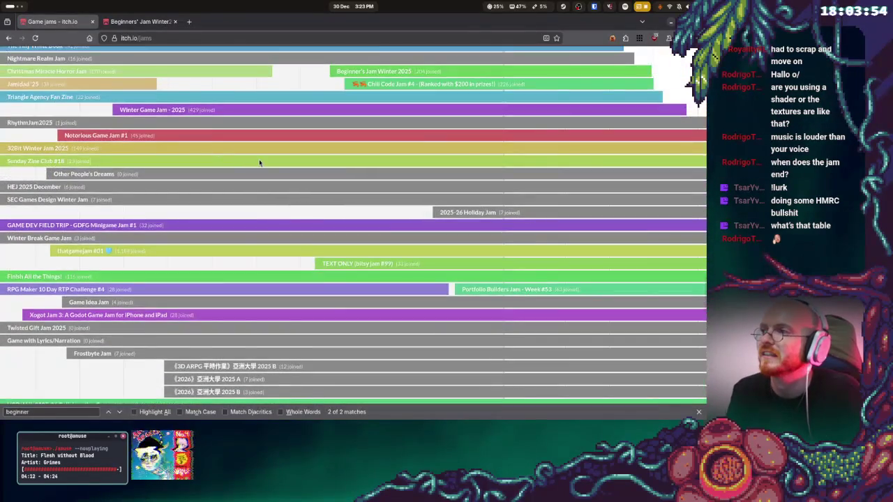
pyautogui.scroll(6, 329, 240)
pyautogui.hscroll(-5, 334, 175)
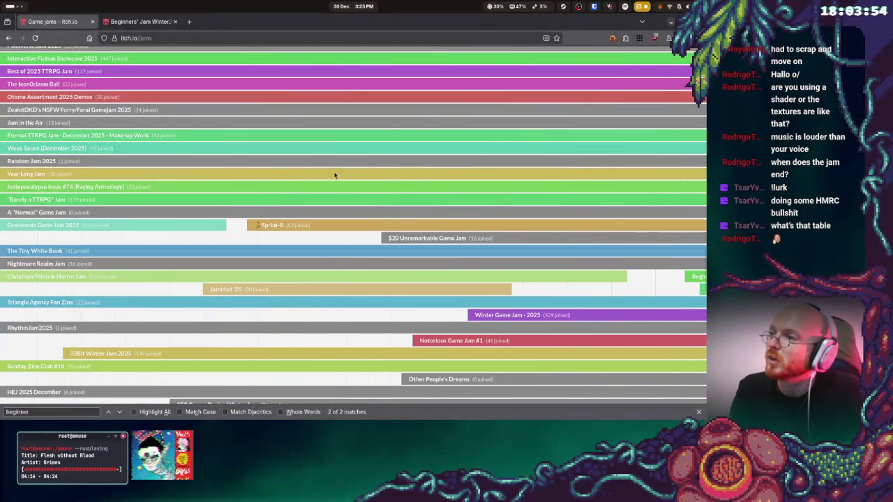
pyautogui.scroll(10, 331, 208)
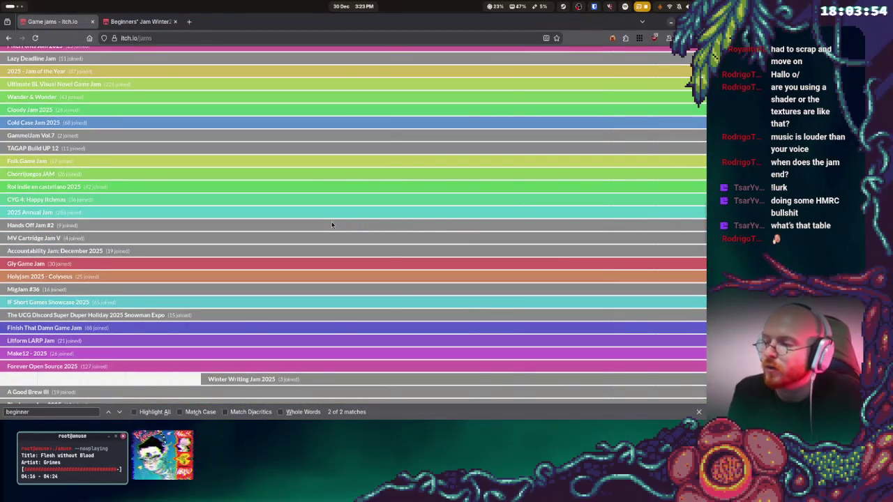
pyautogui.scroll(5, 333, 221)
pyautogui.scroll(10, 59, 211)
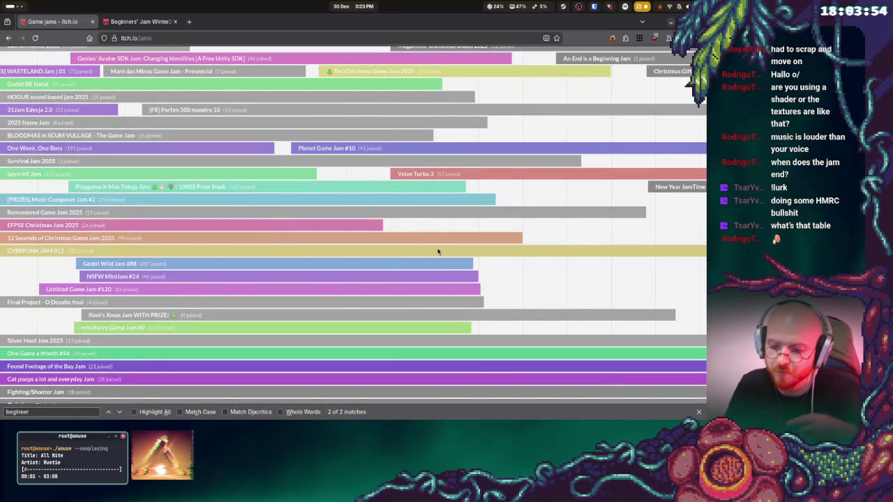
pyautogui.scroll(3, 350, 212)
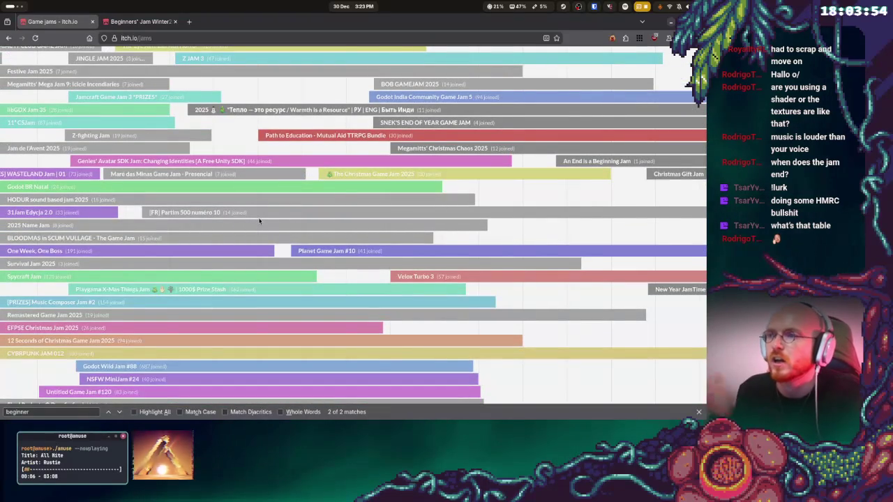
pyautogui.scroll(3, 259, 221)
pyautogui.scroll(3, 257, 221)
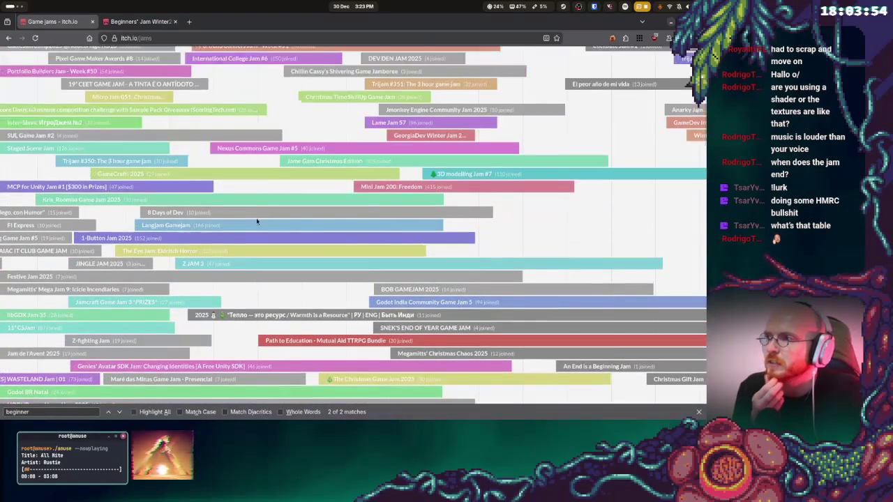
pyautogui.scroll(3, 419, 241)
pyautogui.scroll(3, 462, 243)
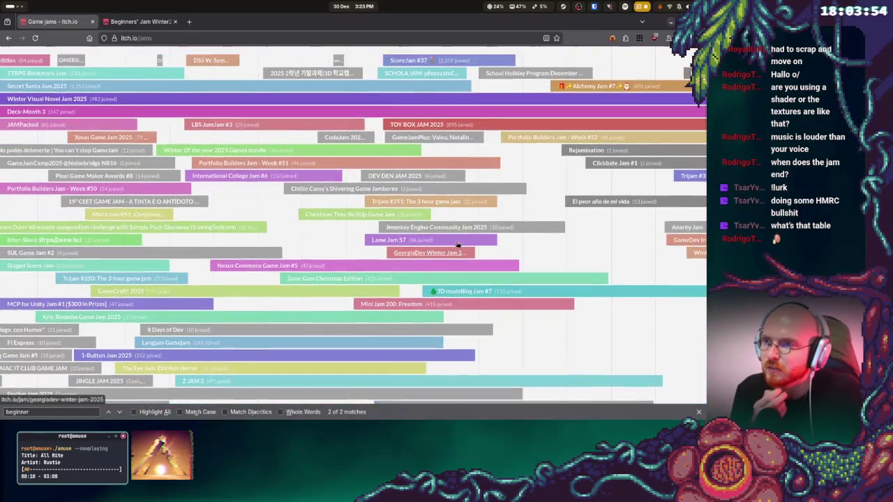
pyautogui.scroll(1, 271, 235)
pyautogui.hotkey('ctrl', 'Tab')
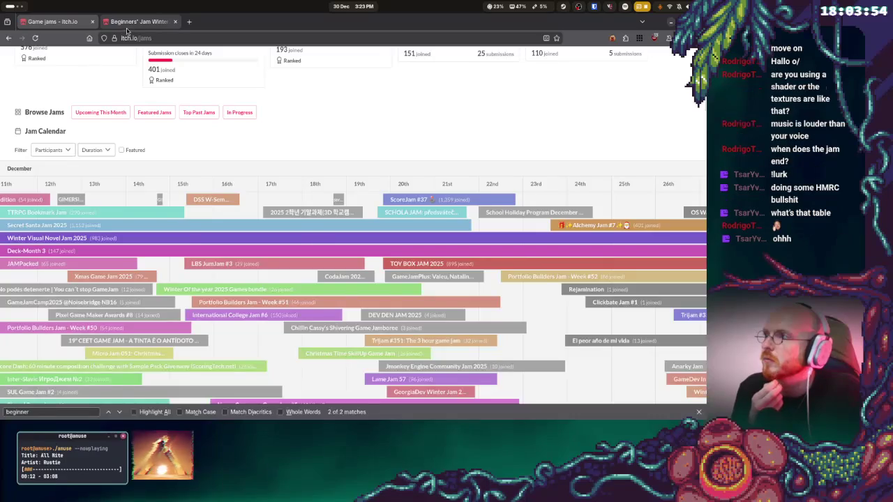
# Browse the jam's 12 submissions, then go back to its Overview page
pyautogui.click(236, 132)
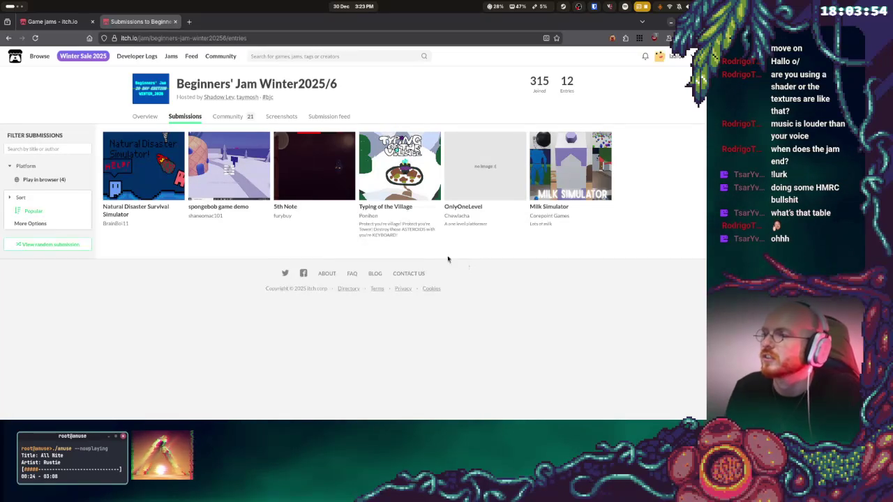
pyautogui.hotkey('alt', 'Left')
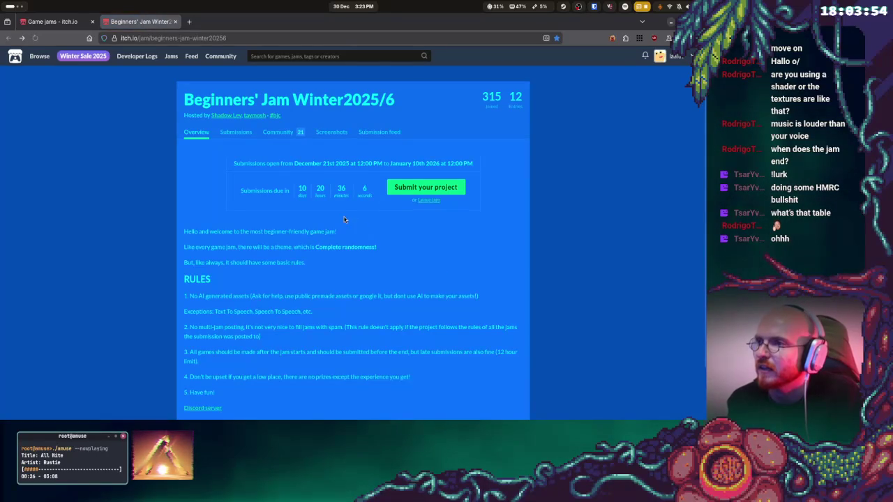
pyautogui.click(23, 10)
pyautogui.click(238, 328)
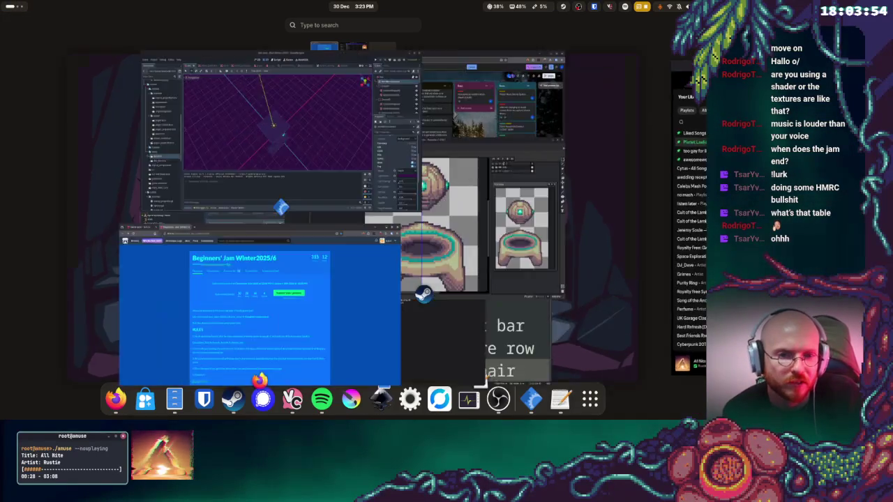
# Switch to Godot, run the game, start from the ELTORE menu, then stop it with F8
pyautogui.press('super')
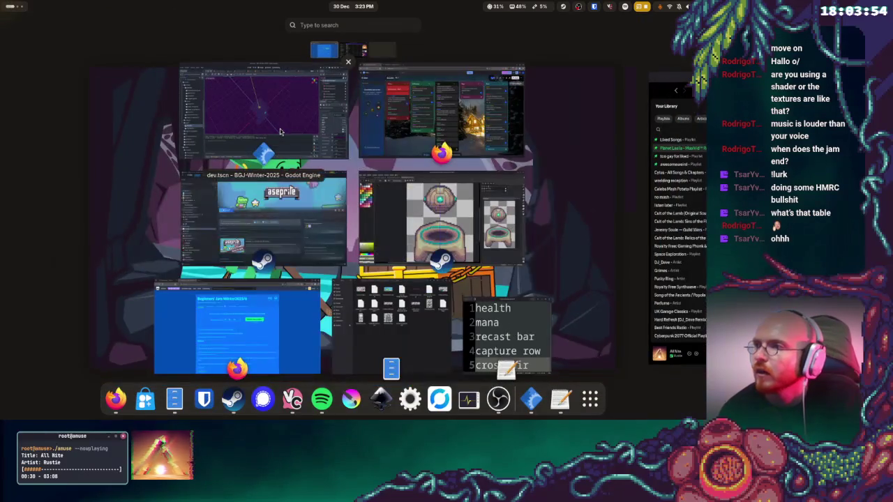
pyautogui.click(282, 132)
pyautogui.click(590, 38)
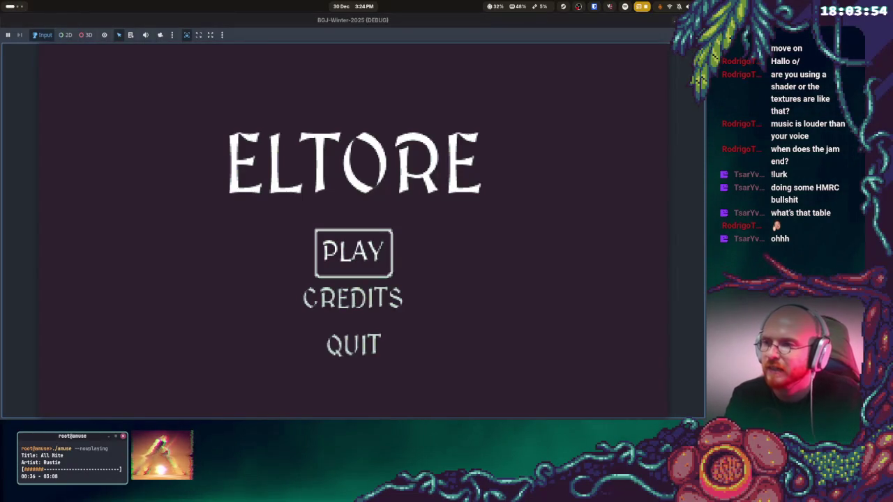
pyautogui.click(354, 253)
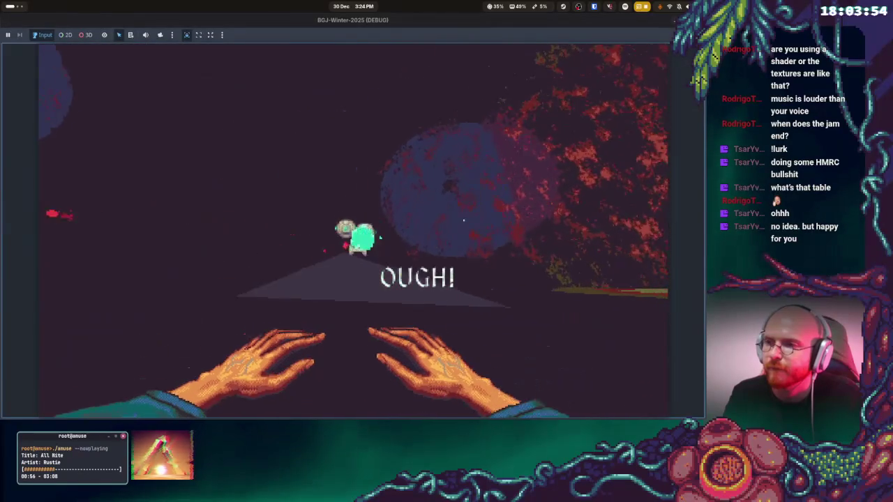
pyautogui.press('F8')
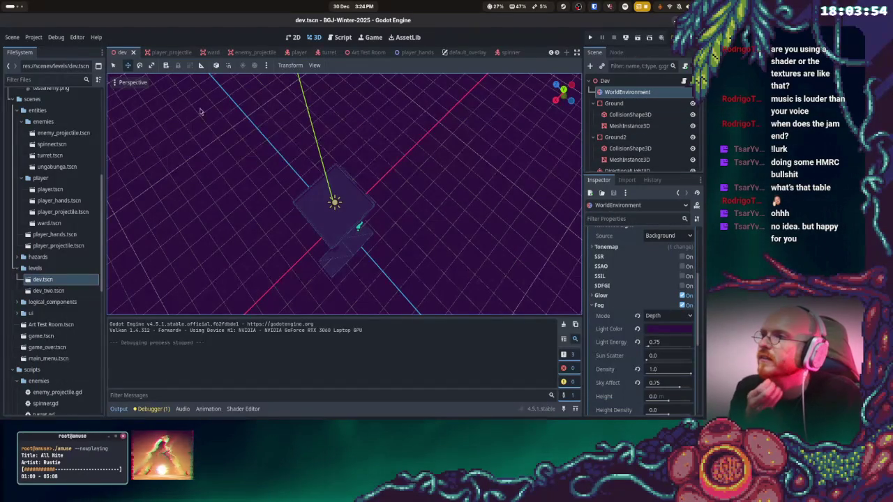
# Look over the WorldEnvironment fog and lighting settings, then open ungabunga.tscn
pyautogui.scroll(-4, 646, 258)
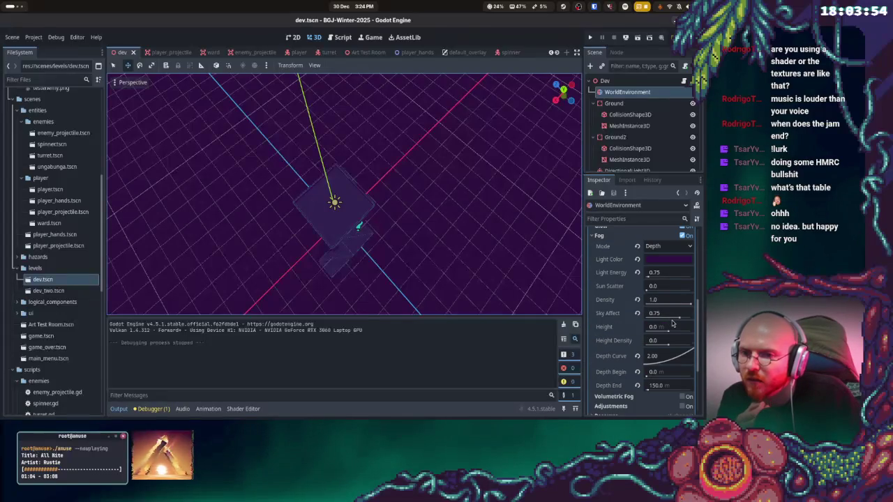
pyautogui.scroll(-5, 672, 322)
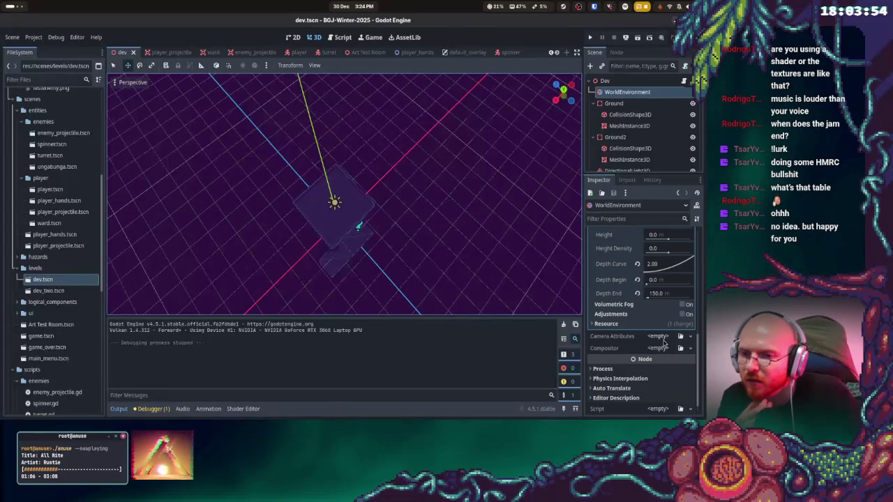
pyautogui.scroll(10, 665, 342)
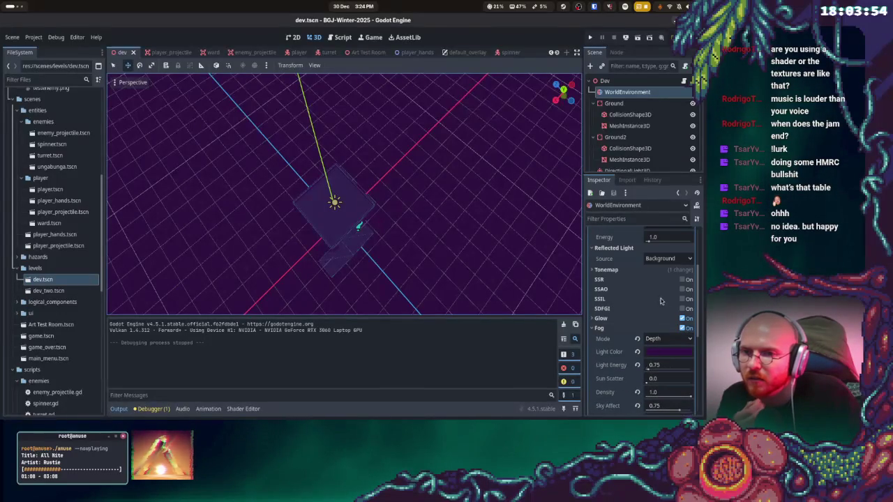
pyautogui.scroll(4, 621, 279)
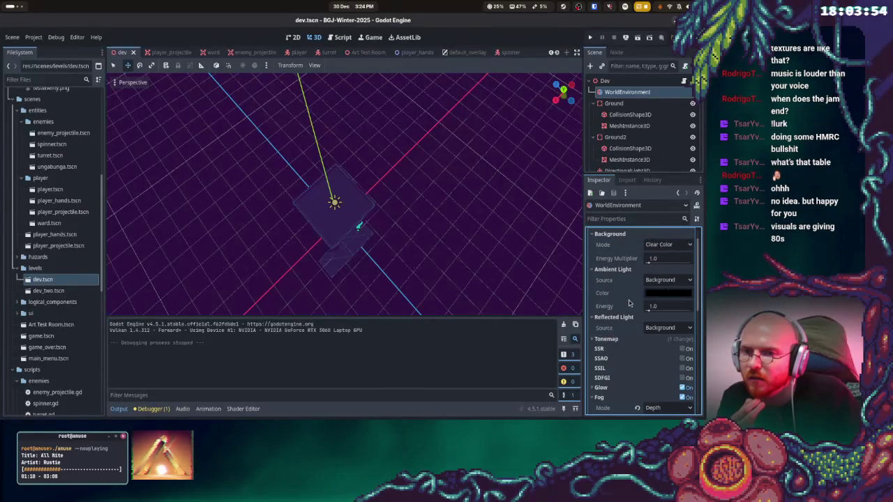
pyautogui.scroll(2, 629, 302)
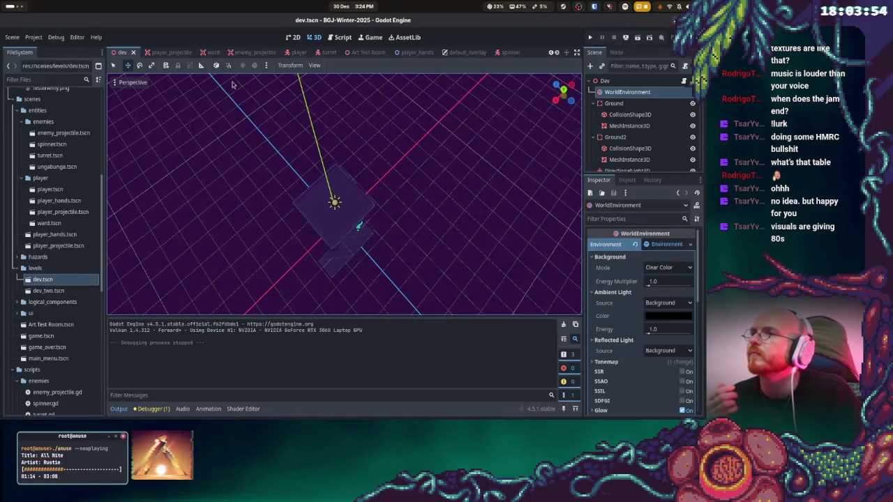
pyautogui.doubleClick(57, 168)
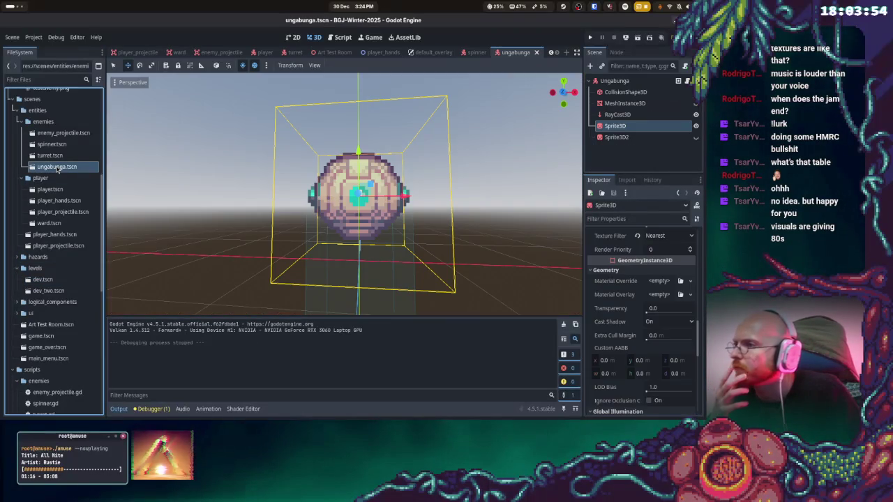
# In the ungabunga scene, set Sprite3D's global illumination to Disabled, change Sprite3D2's mode, and save
pyautogui.keyDown('ctrl'); pyautogui.click(627, 137); pyautogui.keyUp('ctrl')
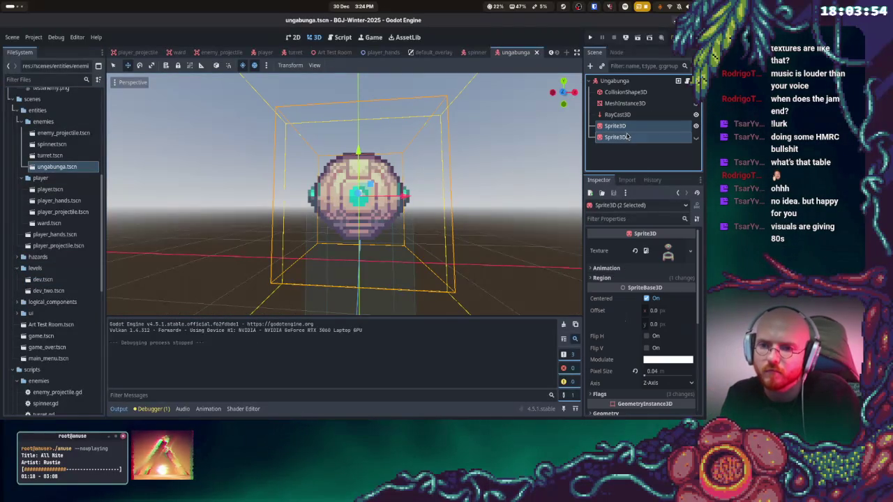
pyautogui.click(620, 125)
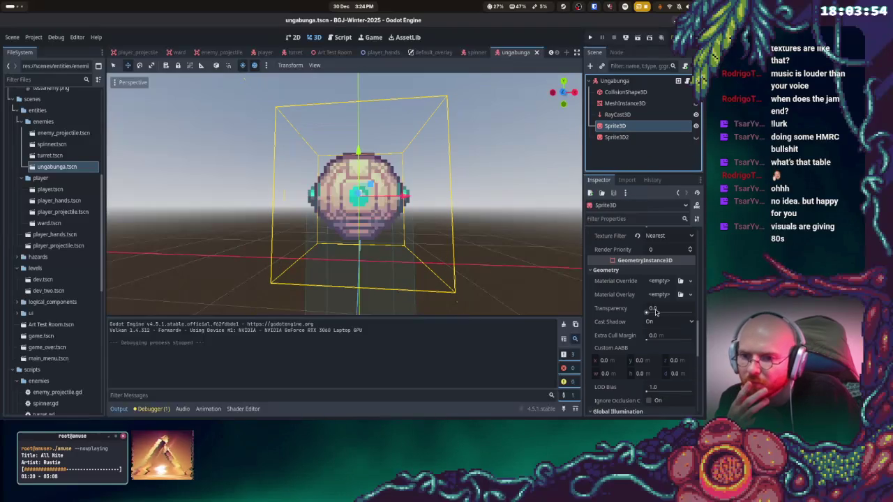
pyautogui.scroll(-5, 656, 312)
pyautogui.click(666, 284)
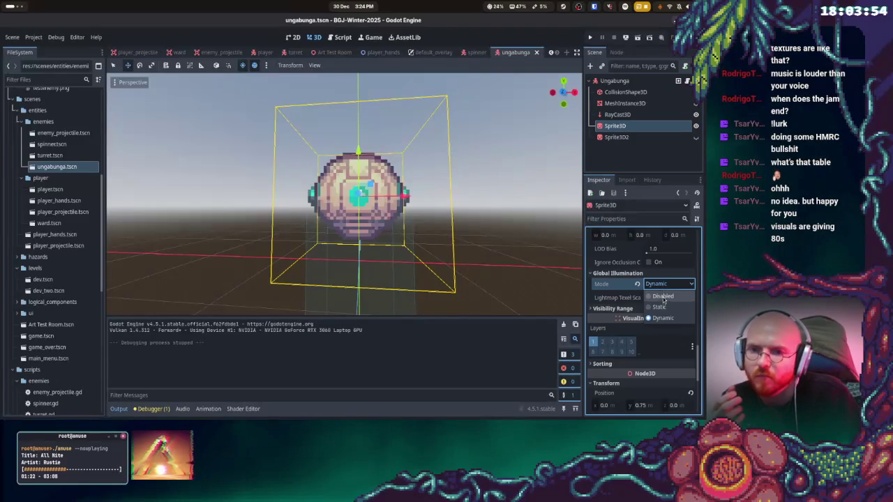
pyautogui.click(663, 296)
pyautogui.click(617, 136)
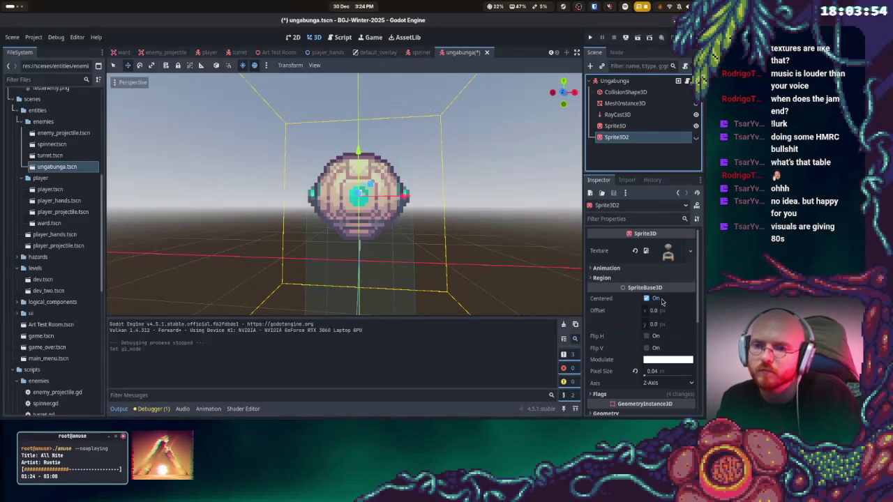
pyautogui.scroll(-4, 663, 311)
pyautogui.click(628, 285)
pyautogui.click(667, 298)
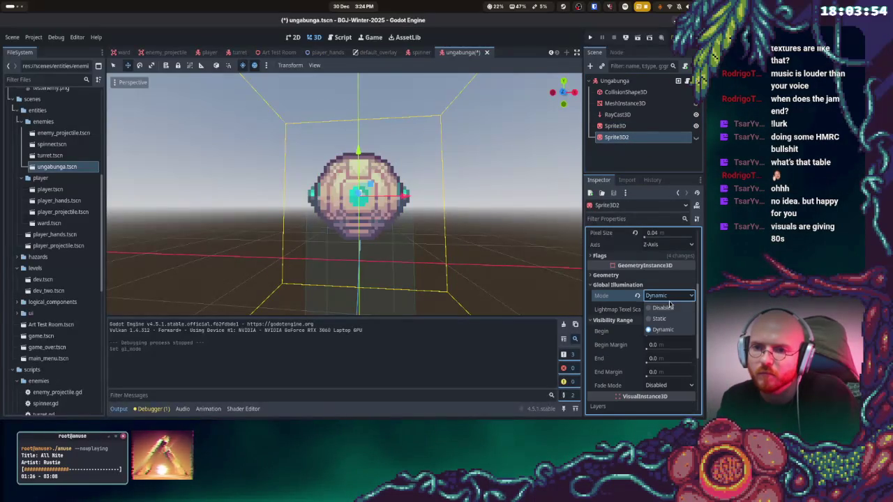
pyautogui.click(667, 324)
pyautogui.hotkey('ctrl', 's')
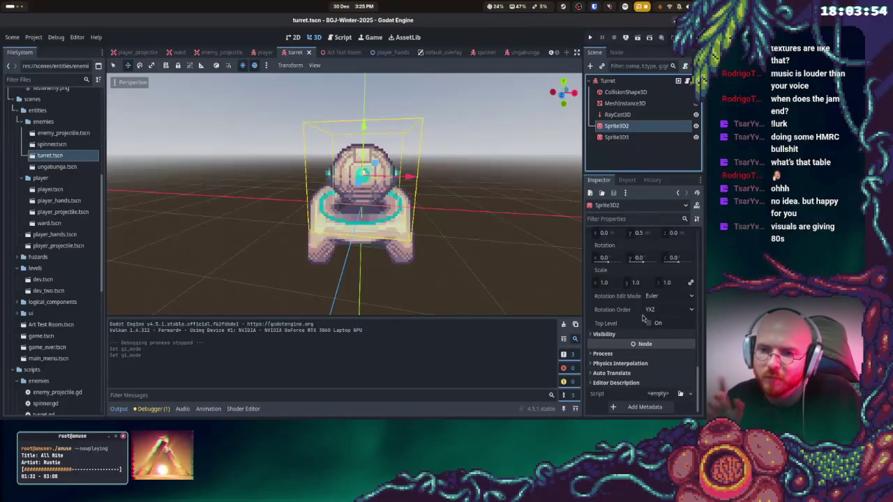
# In the turret scene, change Sprite3D2's global illumination mode and set Sprite3D3's to Static, saving each
pyautogui.scroll(4, 660, 318)
pyautogui.scroll(3, 658, 315)
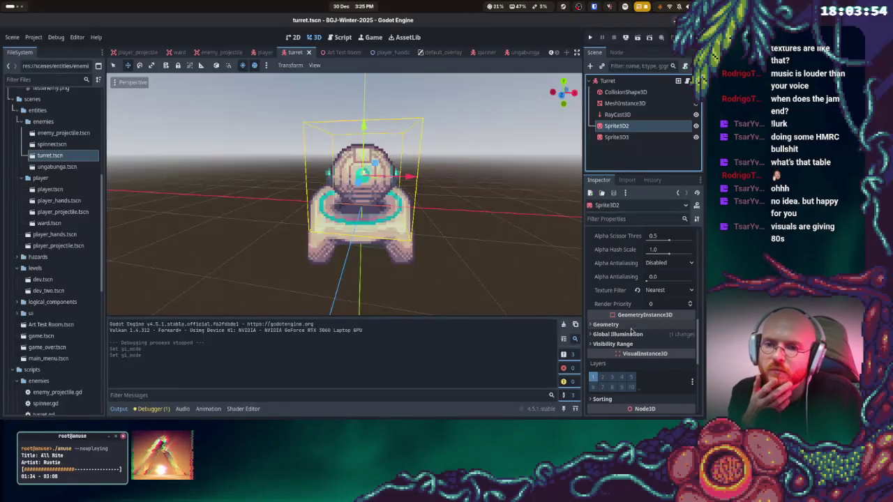
pyautogui.click(660, 334)
pyautogui.click(666, 346)
pyautogui.click(667, 368)
pyautogui.hotkey('ctrl', 's')
pyautogui.click(614, 137)
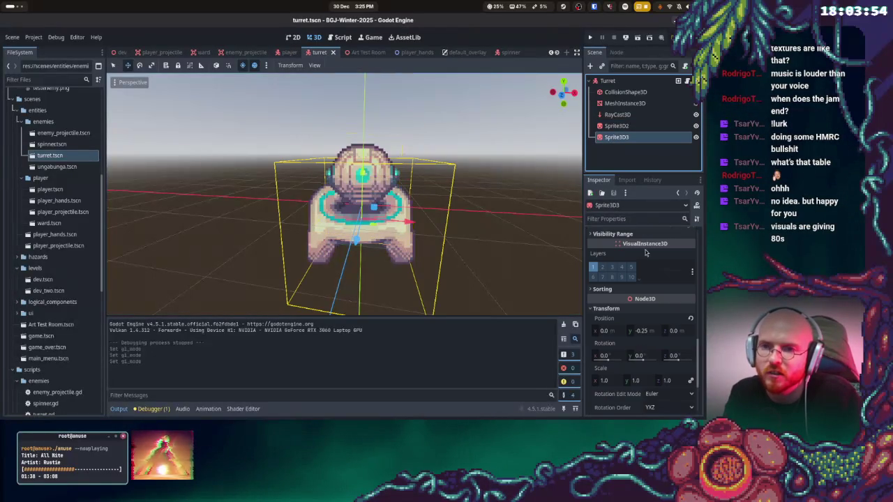
pyautogui.scroll(-2, 645, 259)
pyautogui.scroll(5, 641, 349)
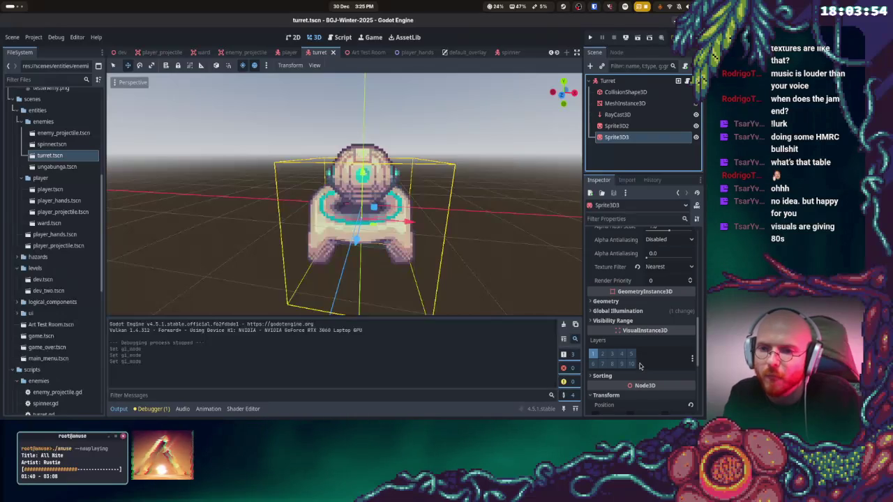
pyautogui.click(617, 311)
pyautogui.click(668, 321)
pyautogui.click(667, 346)
pyautogui.hotkey('ctrl', 's')
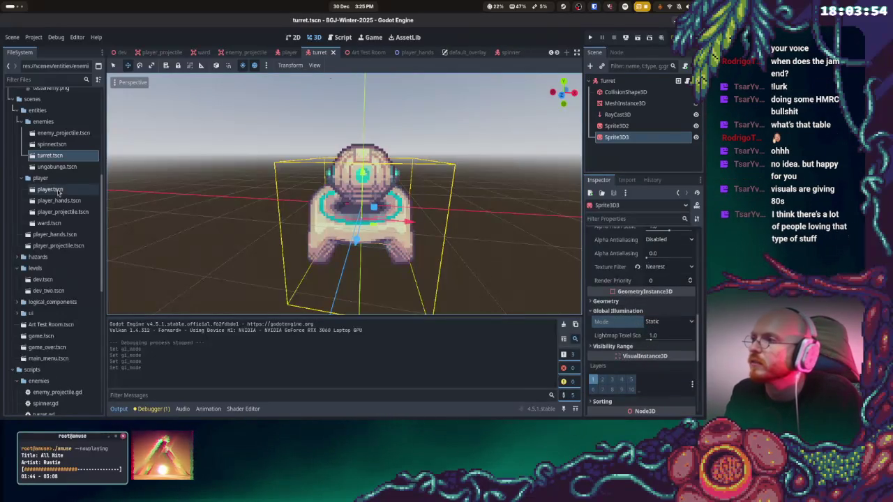
# Open the spinner scene and set Sprite3D2's global illumination mode to Static
pyautogui.doubleClick(51, 144)
pyautogui.click(617, 126)
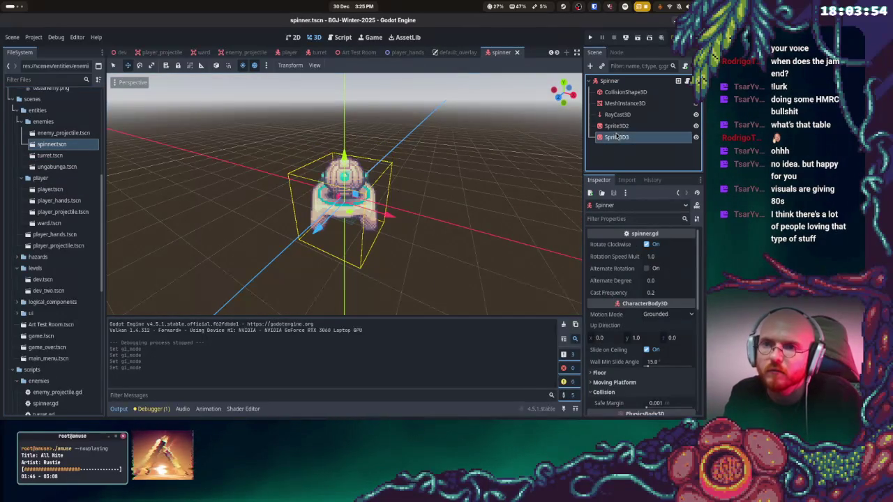
pyautogui.scroll(-5, 670, 293)
pyautogui.scroll(-5, 672, 304)
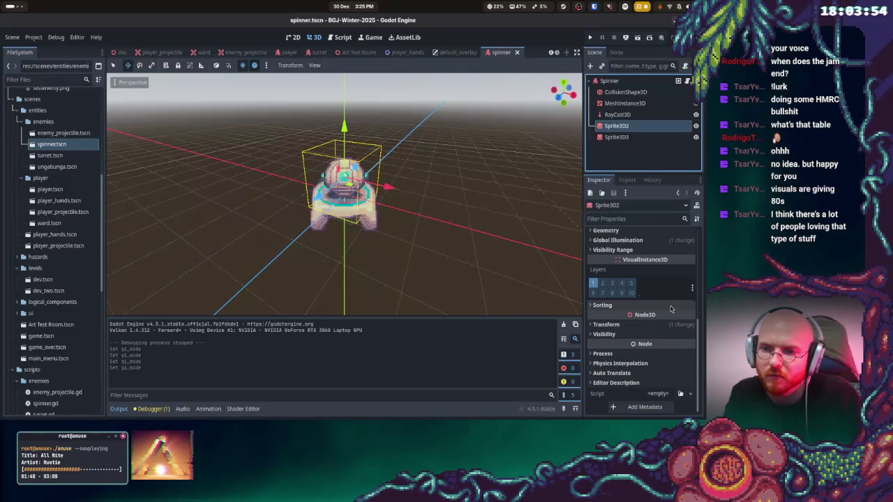
pyautogui.click(635, 264)
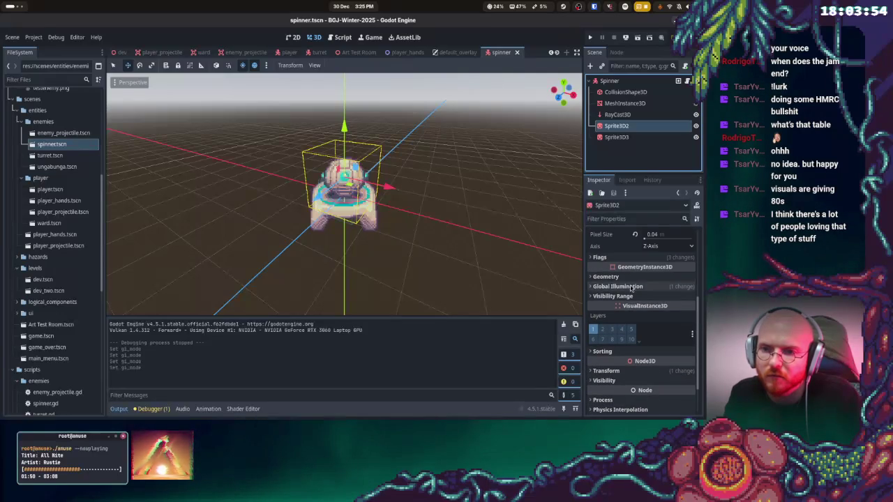
pyautogui.scroll(1, 637, 292)
pyautogui.click(663, 297)
pyautogui.click(656, 318)
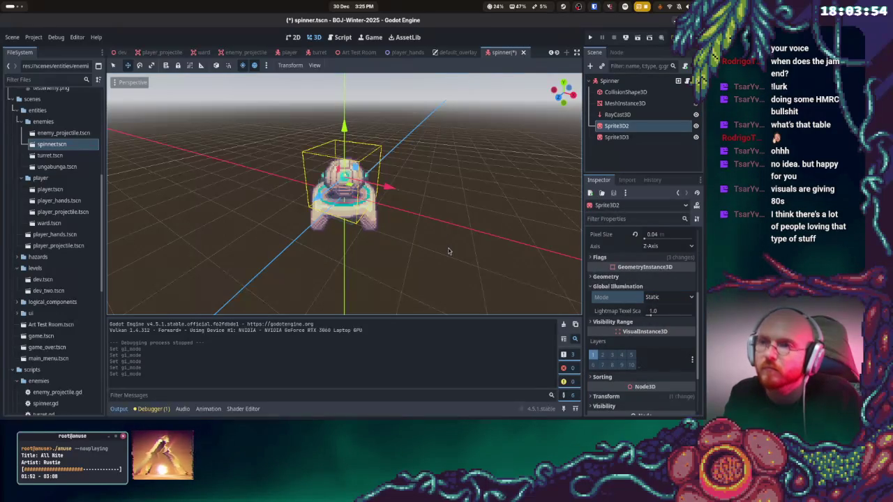
# Set the spinner's Sprite3D3 global illumination mode to Static and run the project
pyautogui.click(61, 157)
pyautogui.click(52, 144)
pyautogui.doubleClick(616, 136)
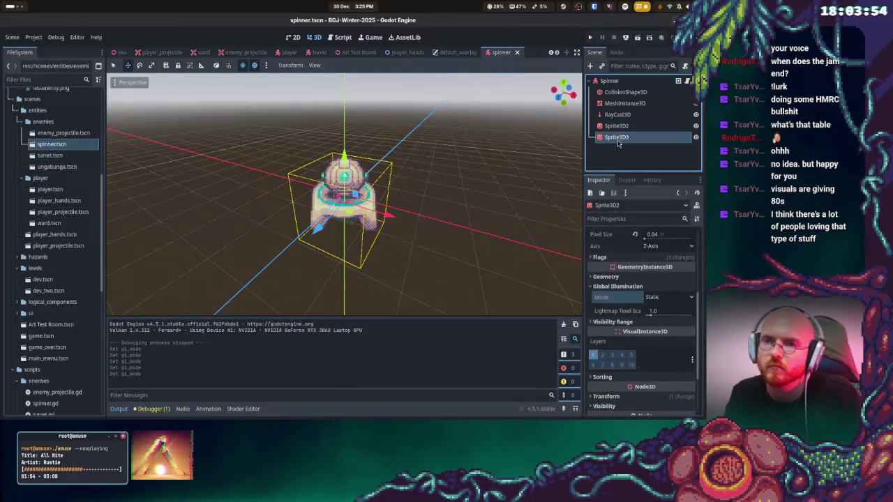
pyautogui.scroll(-3, 614, 338)
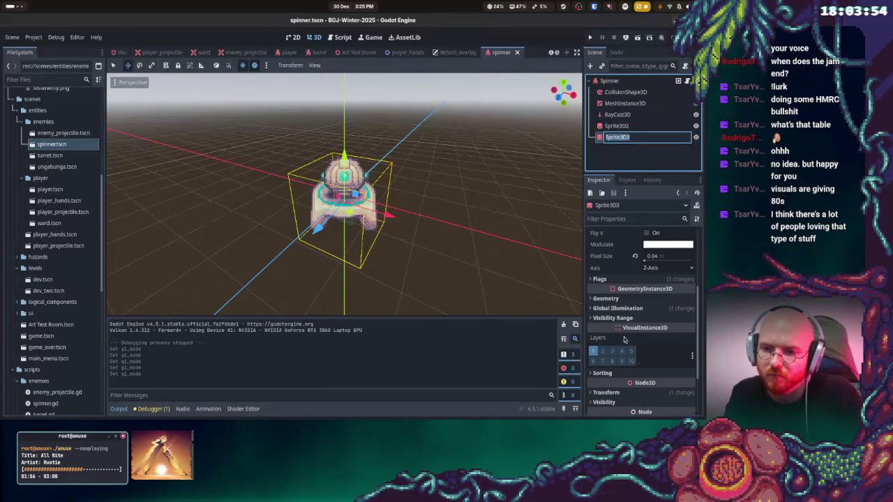
pyautogui.click(662, 308)
pyautogui.click(663, 321)
pyautogui.click(659, 338)
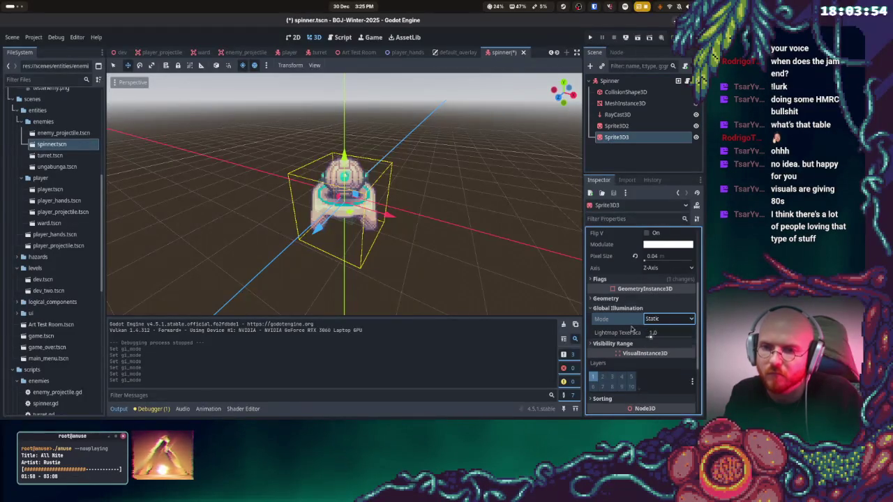
pyautogui.click(64, 132)
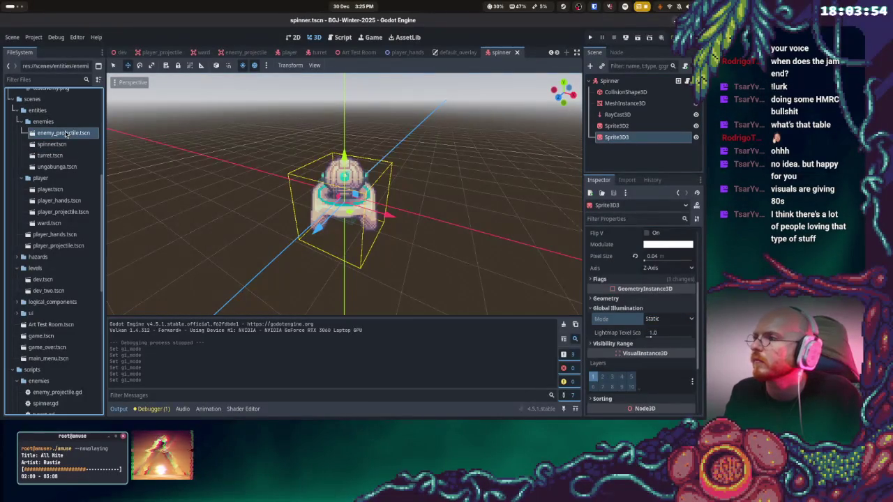
pyautogui.click(590, 37)
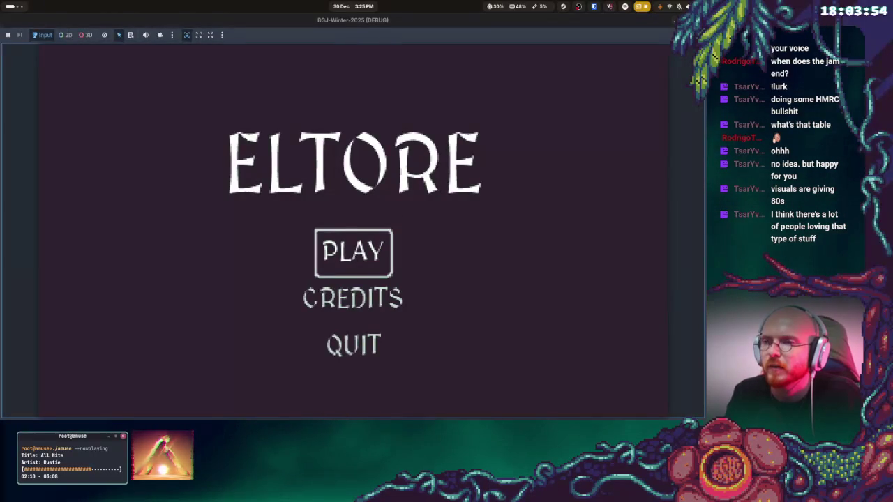
# Start playing from the ELTORE menu to view the relit enemies, then stop the run with F8
pyautogui.click(353, 253)
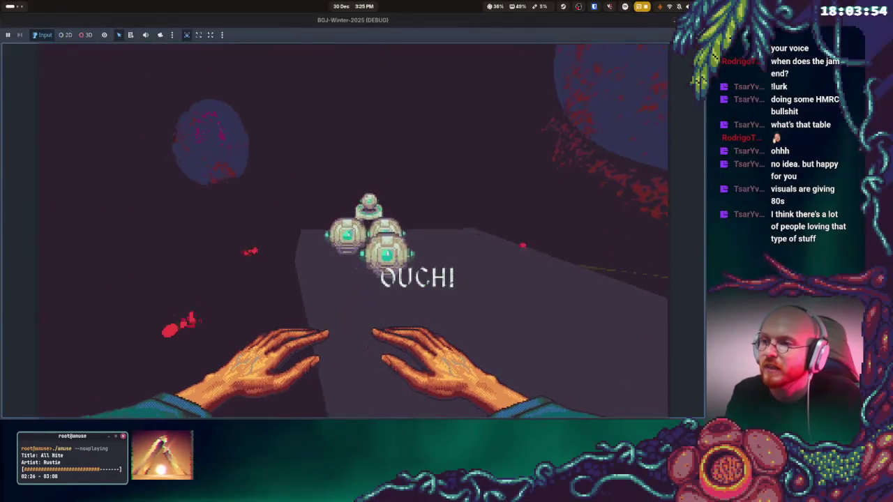
pyautogui.press('F8')
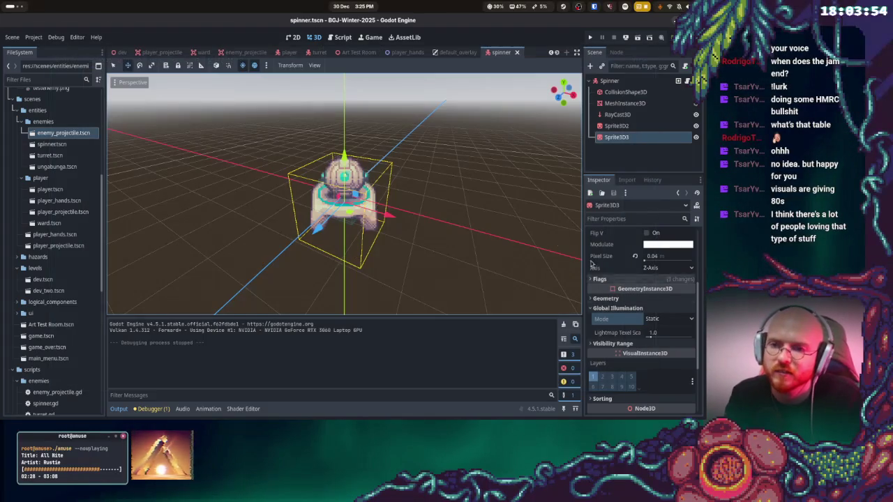
# Restore the spinner's duplicated sprites and lighting changes via undo/redo and save the spinner scene
pyautogui.press('Delete')
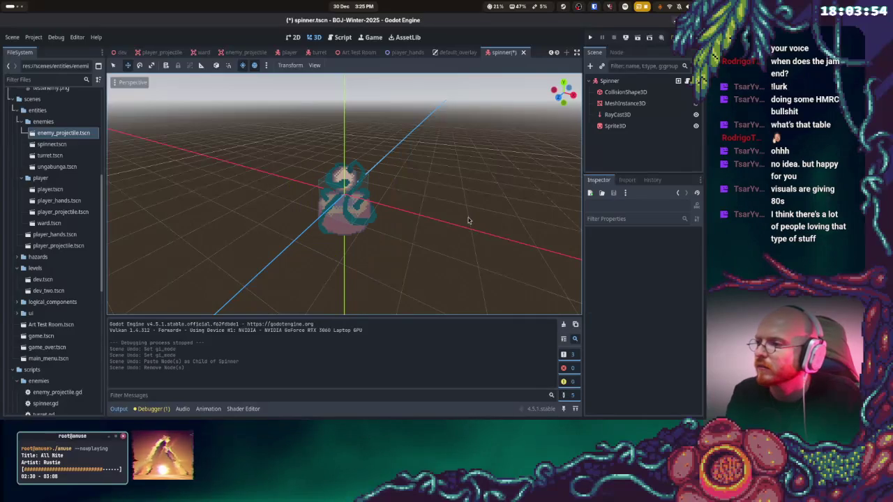
pyautogui.hotkey('ctrl', 'shift', 'z')
pyautogui.hotkey('ctrl', 'shift', 'z')
pyautogui.hotkey('ctrl', 'shift', 'z')
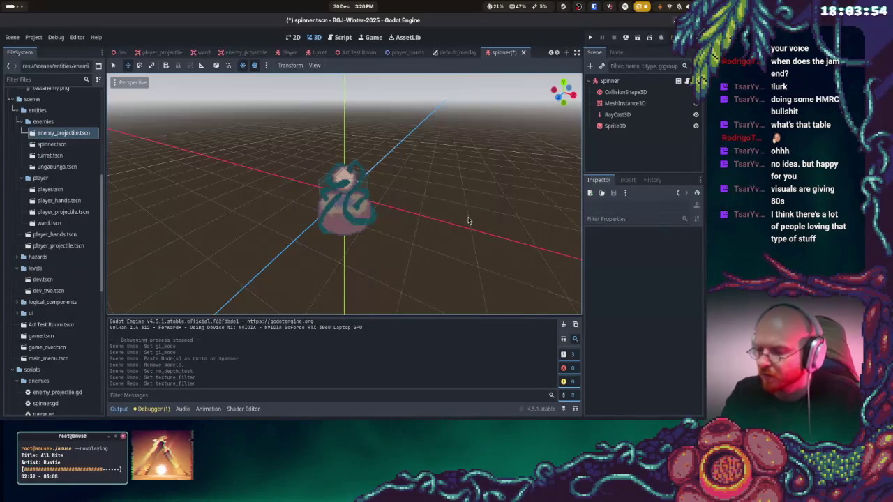
pyautogui.hotkey('ctrl', 'shift', 'z')
pyautogui.hotkey('ctrl', 'shift', 'z')
pyautogui.hotkey('ctrl', 'shift', 'z')
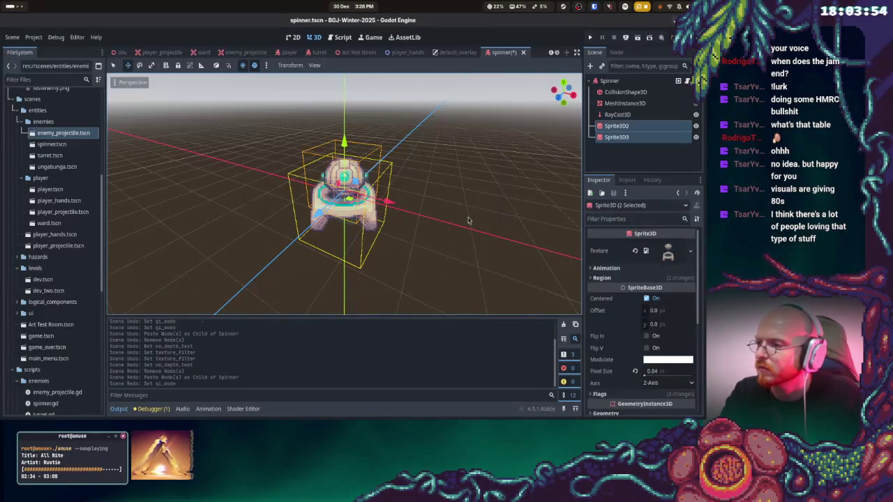
pyautogui.hotkey('ctrl', 's')
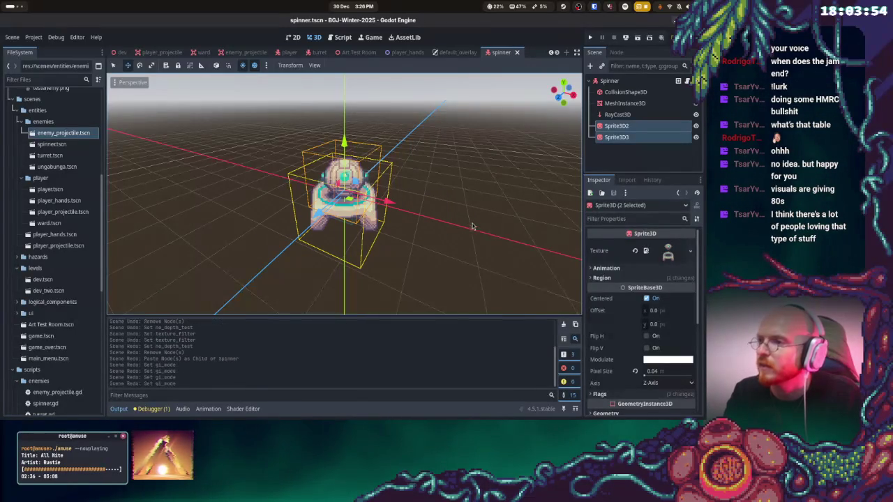
pyautogui.click(82, 145)
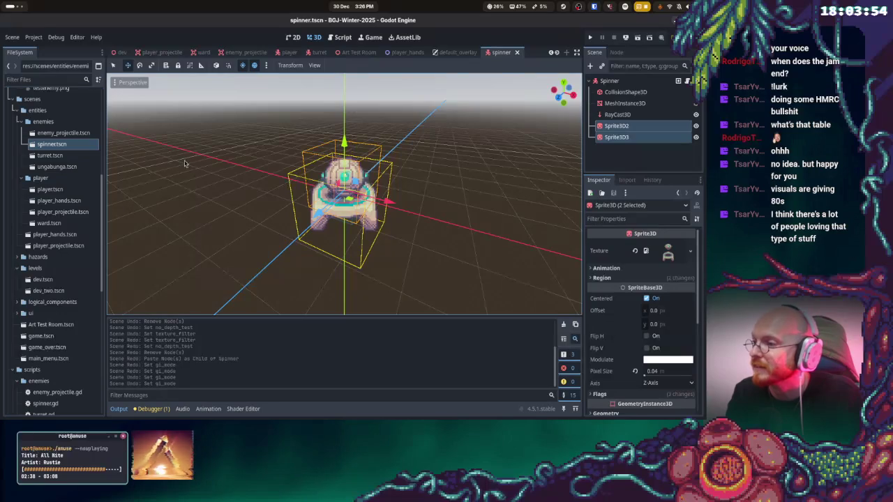
pyautogui.hotkey('ctrl', 'z')
pyautogui.hotkey('ctrl', 'z')
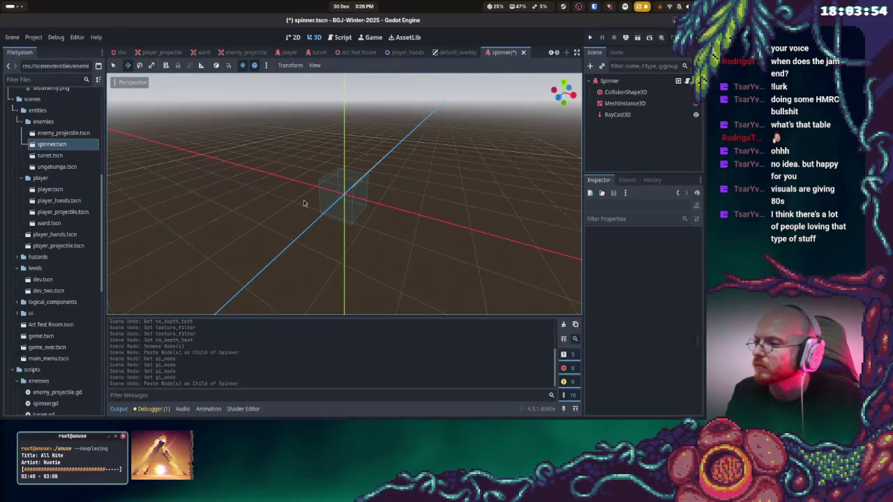
pyautogui.hotkey('ctrl', 'shift', 'z')
# Reopen and save the turret scene, open the ungabunga scene, and launch the game with F5
pyautogui.doubleClick(50, 155)
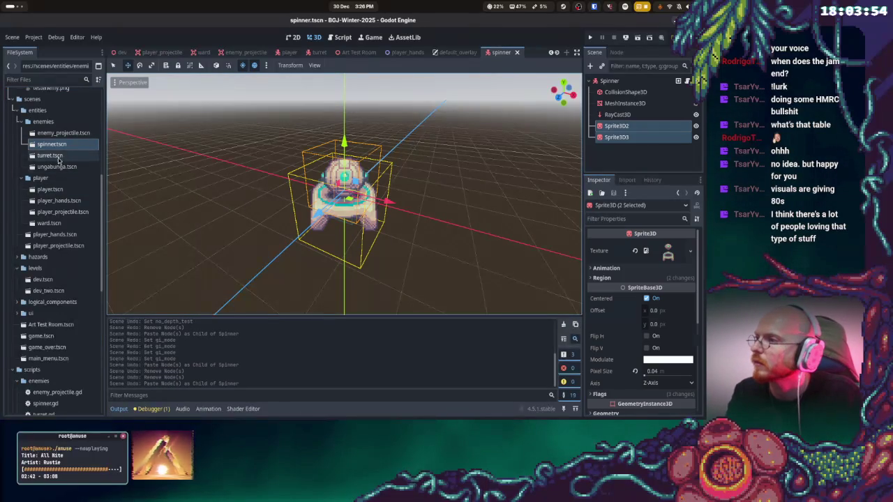
pyautogui.hotkey('ctrl', 's')
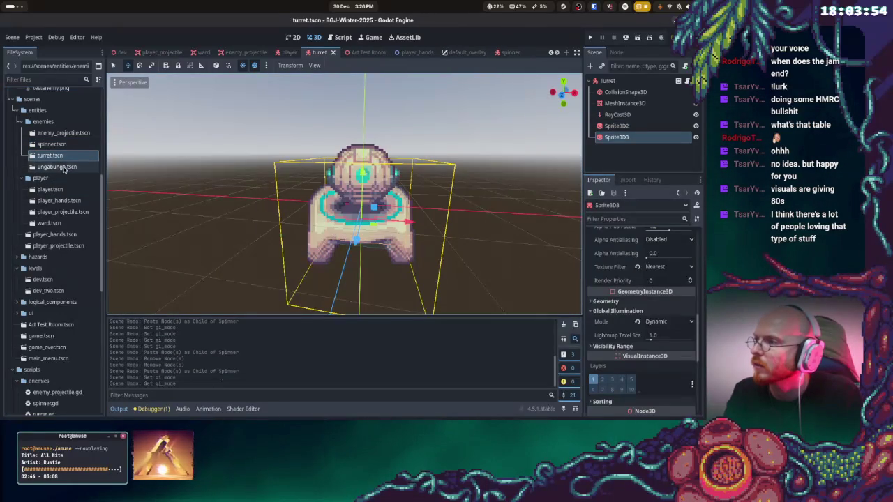
pyautogui.doubleClick(57, 166)
pyautogui.press('F5')
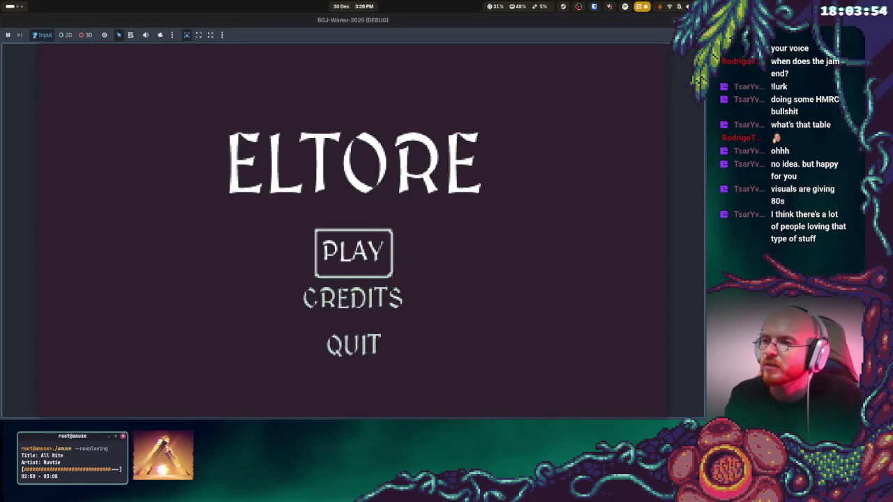
# Start gameplay from the ELTORE title menu with Enter
pyautogui.press('Return')
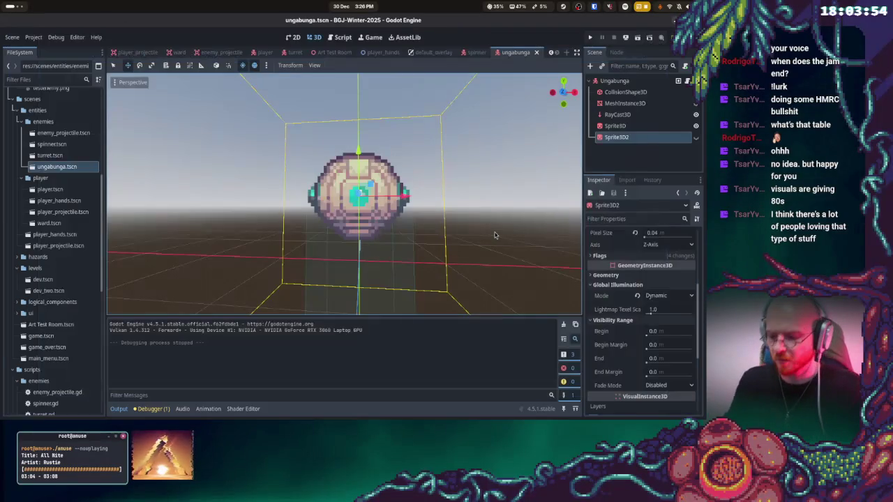
# Open a terminal and navigate into Projects/BGJ-Winter-2025
pyautogui.press('super')
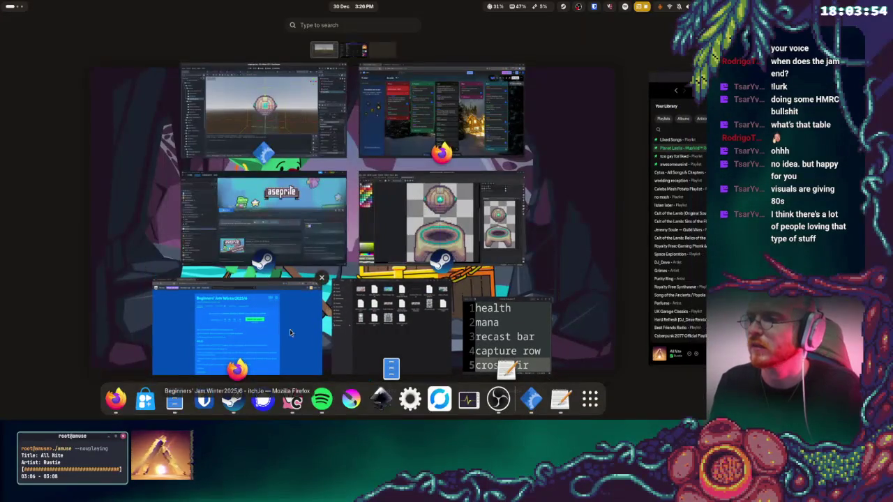
pyautogui.press('super')
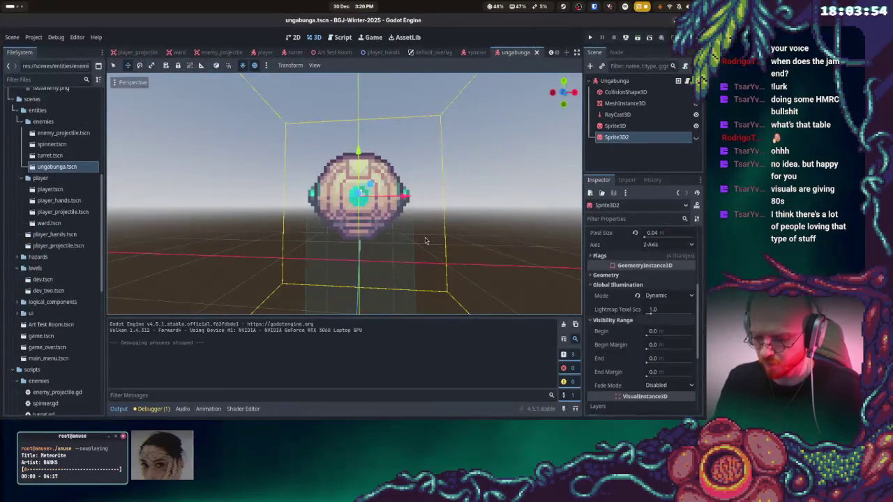
pyautogui.hotkey('ctrl', 'alt', 't')
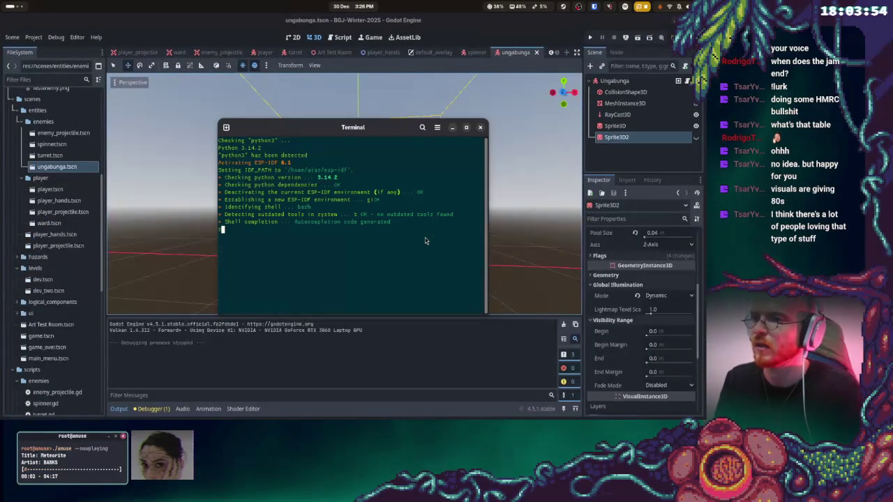
pyautogui.write('d Projects')
pyautogui.press('Return')
pyautogui.write('ls')
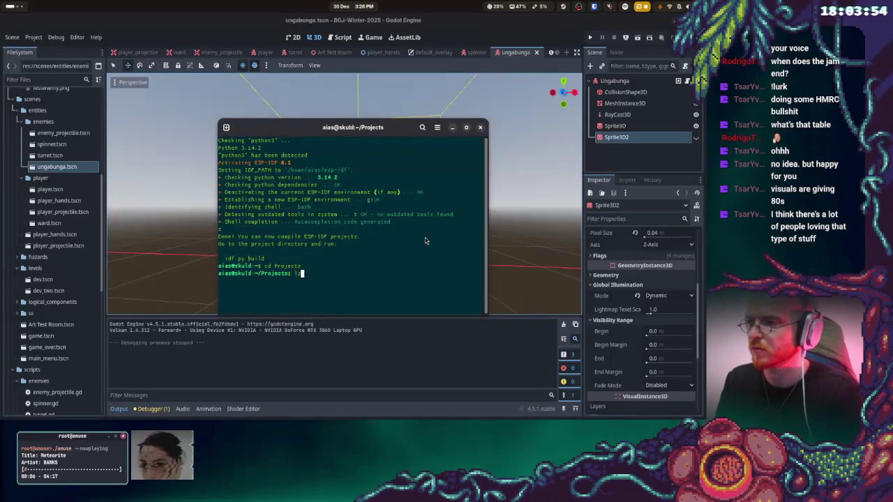
pyautogui.press('Return')
pyautogui.write('cd ')
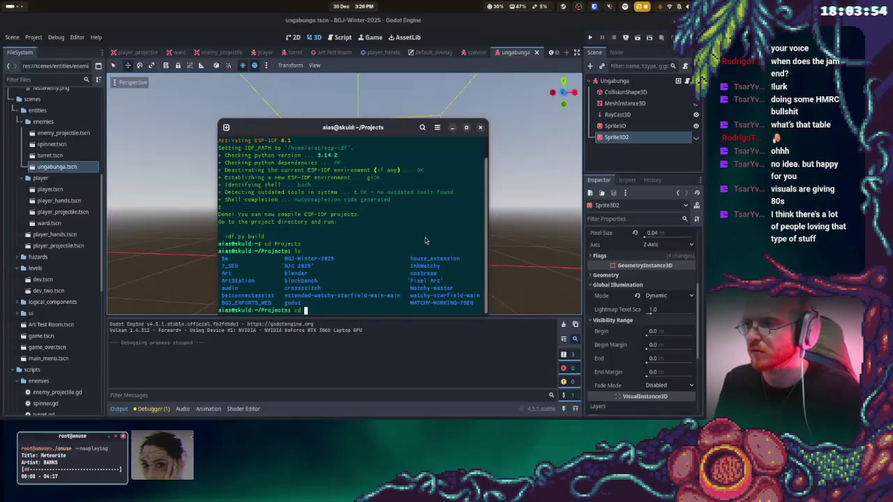
pyautogui.write('BGJ-')
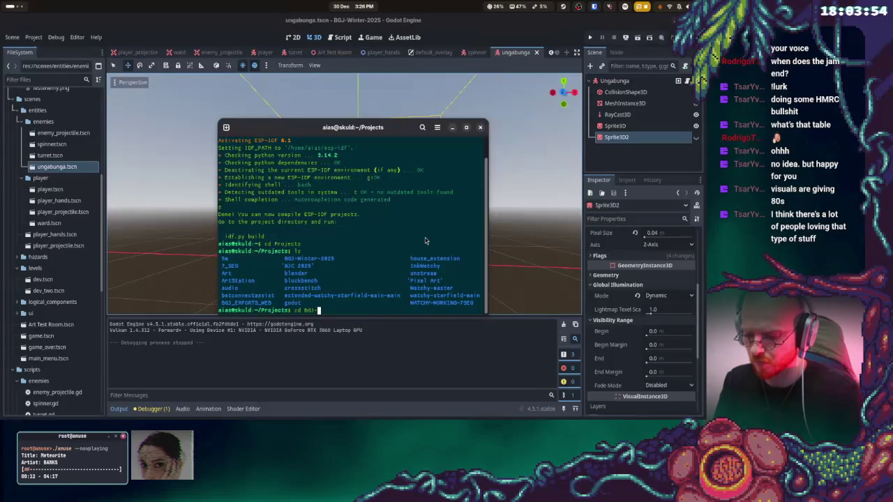
pyautogui.press('Tab')
pyautogui.press('Return')
# List the project contents, confirm git status shows a clean working tree, and close the terminal
pyautogui.write('ls')
pyautogui.press('Return')
pyautogui.write('git stat')
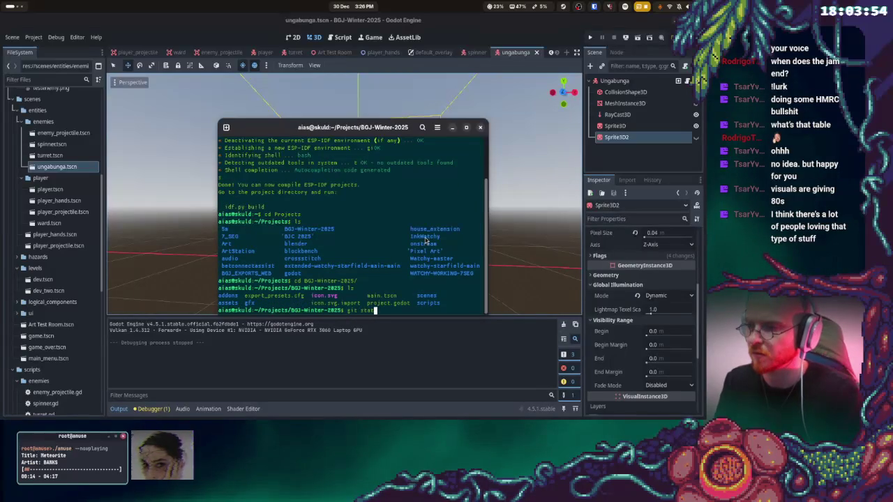
pyautogui.write('us')
pyautogui.press('Return')
pyautogui.write('git ad')
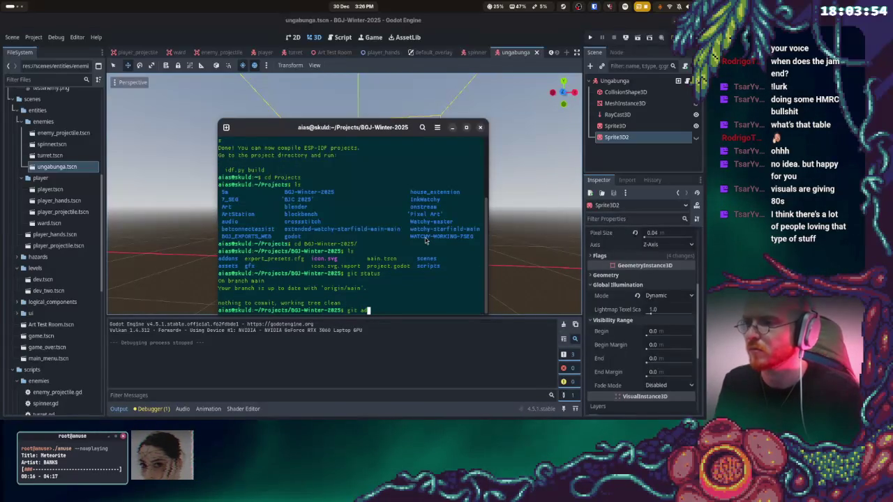
pyautogui.hotkey('alt', 'Tab')
pyautogui.hotkey('alt', 'Tab')
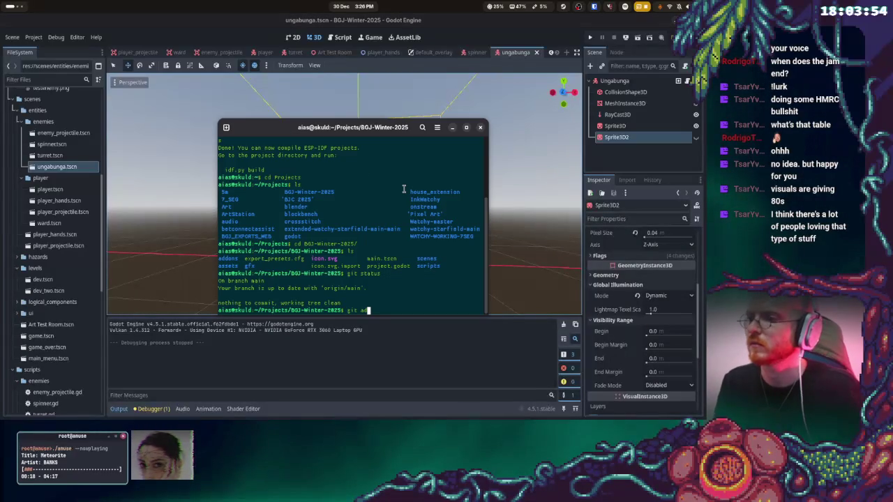
pyautogui.press('BackSpace')
pyautogui.press('BackSpace')
pyautogui.press('BackSpace')
pyautogui.write('it status')
pyautogui.press('Return')
pyautogui.write('git com')
pyautogui.press('BackSpace')
pyautogui.press('BackSpace')
pyautogui.press('BackSpace')
pyautogui.hotkey('ctrl', 'd')
pyautogui.click(9, 39)
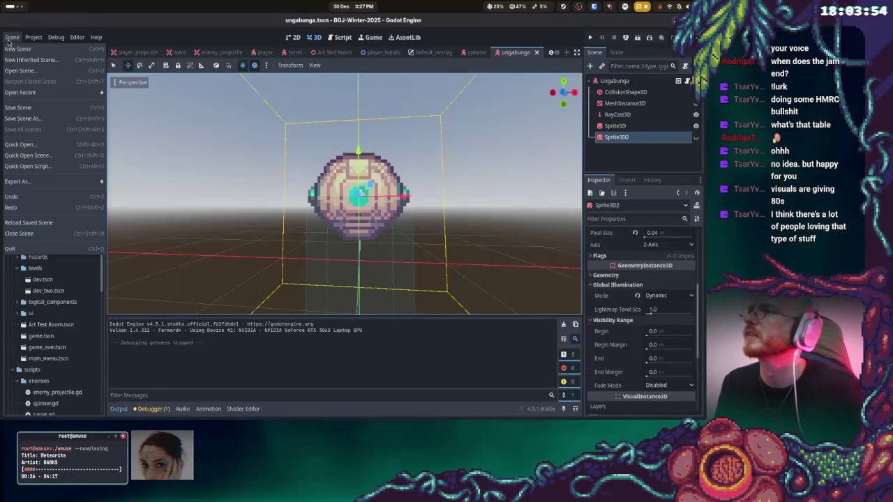
pyautogui.click(21, 43)
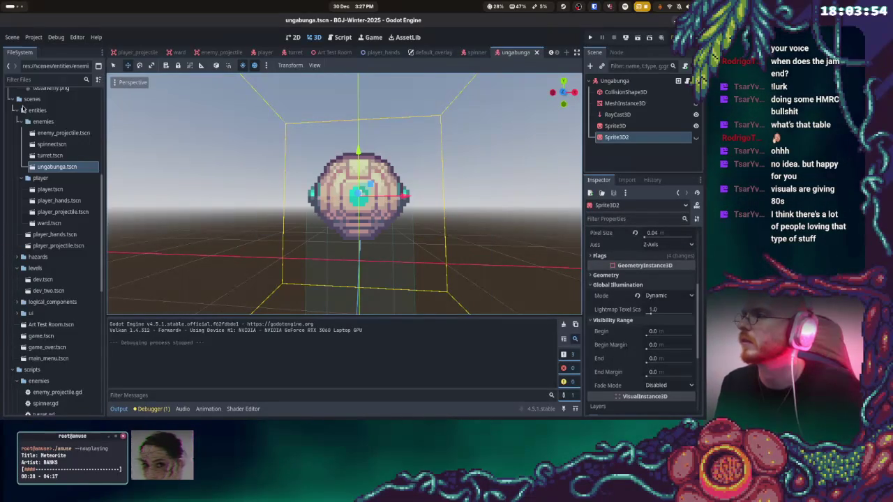
pyautogui.click(15, 38)
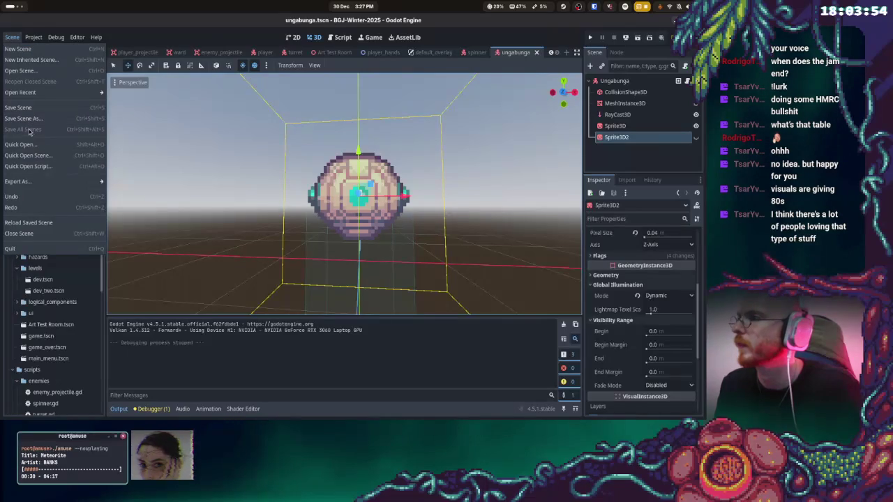
pyautogui.click(231, 163)
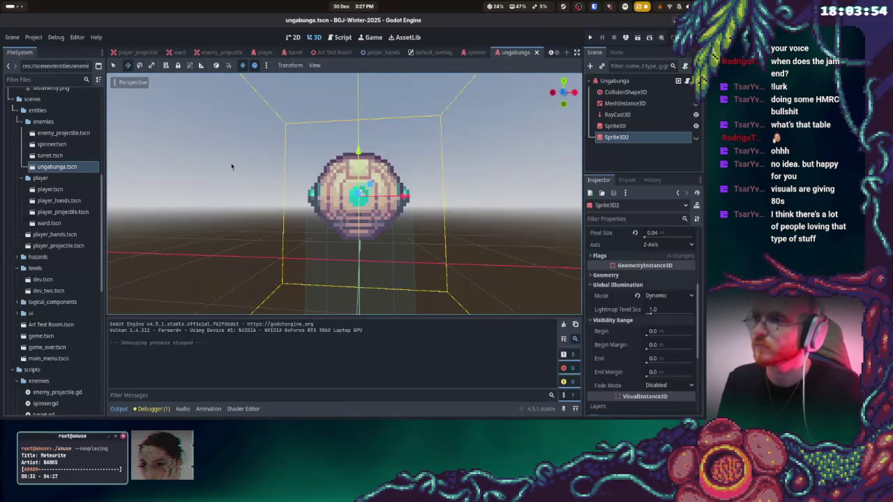
pyautogui.hotkey('alt', 'Tab')
pyautogui.write('git styat')
# Run git status, git add ., commit with message "reserted some tweaks", git push, then close the terminal
pyautogui.press('BackSpace')
pyautogui.press('BackSpace')
pyautogui.press('BackSpace')
pyautogui.write('atus')
pyautogui.press('Return')
pyautogui.write('git add .')
pyautogui.press('Return')
pyautogui.write('git commit -m "res')
pyautogui.write('erted some tweaks"')
pyautogui.press('Return')
pyautogui.write('git pus')
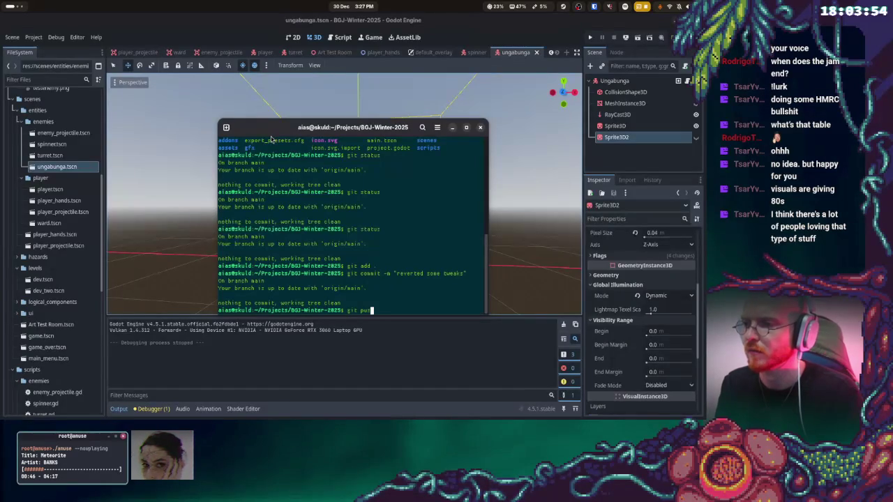
pyautogui.write('h')
pyautogui.press('Return')
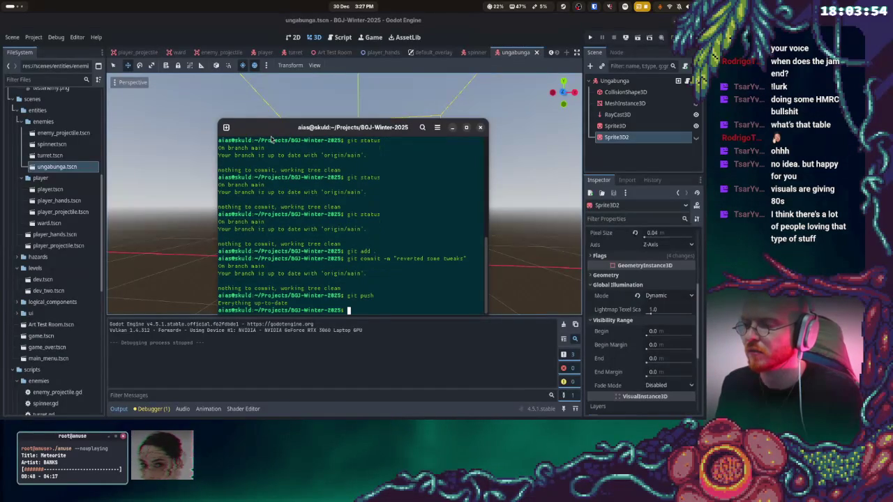
pyautogui.hotkey('ctrl', 'd')
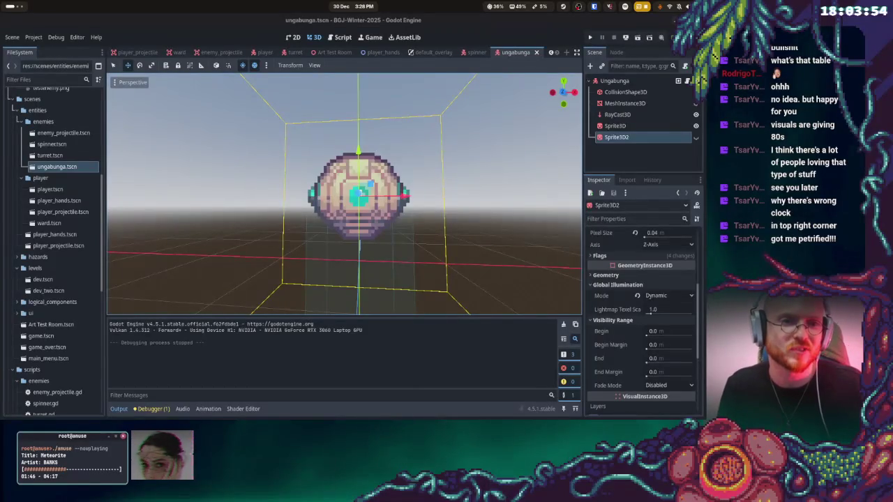
pyautogui.press('super')
pyautogui.press('super')
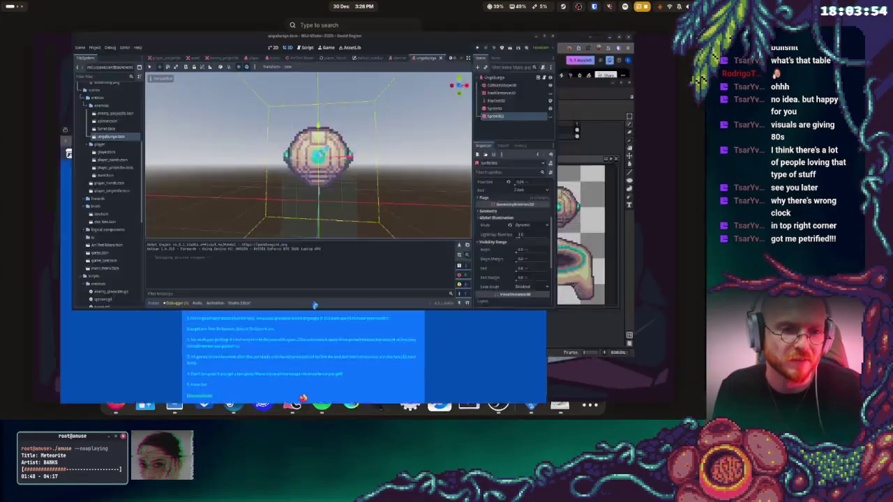